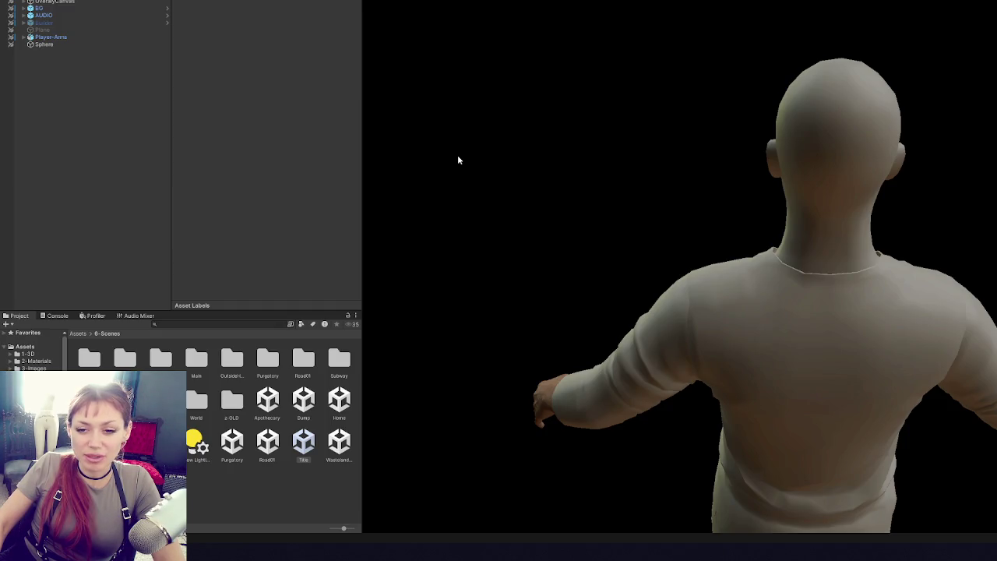
# - Widen the scene view and delete the blank line before StartTalking in PlayerControls.cs
pyautogui.moveTo(352, 167)
pyautogui.mouseDown()
pyautogui.moveTo(340, 172)
pyautogui.moveTo(352, 175)
pyautogui.mouseUp()
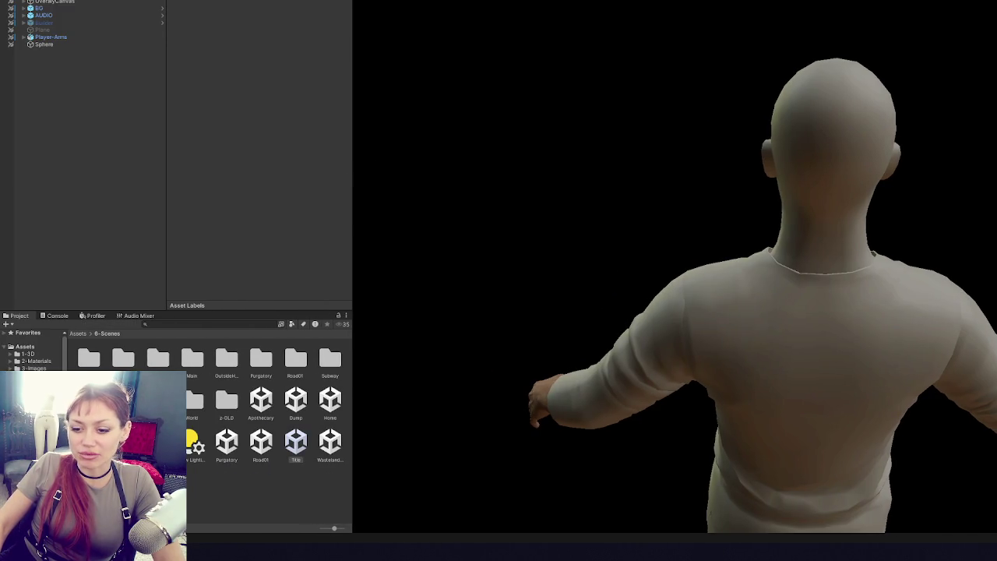
pyautogui.click(257, 550)
pyautogui.click(482, 227)
pyautogui.click(469, 270)
pyautogui.click(470, 252)
pyautogui.press('BackSpace')
# - Remove the remaining empty line near the Idle trigger, then go back to the Unity editor
pyautogui.click(425, 184)
pyautogui.press('BackSpace')
pyautogui.press('BackSpace')
pyautogui.click(465, 216)
pyautogui.press('Down')
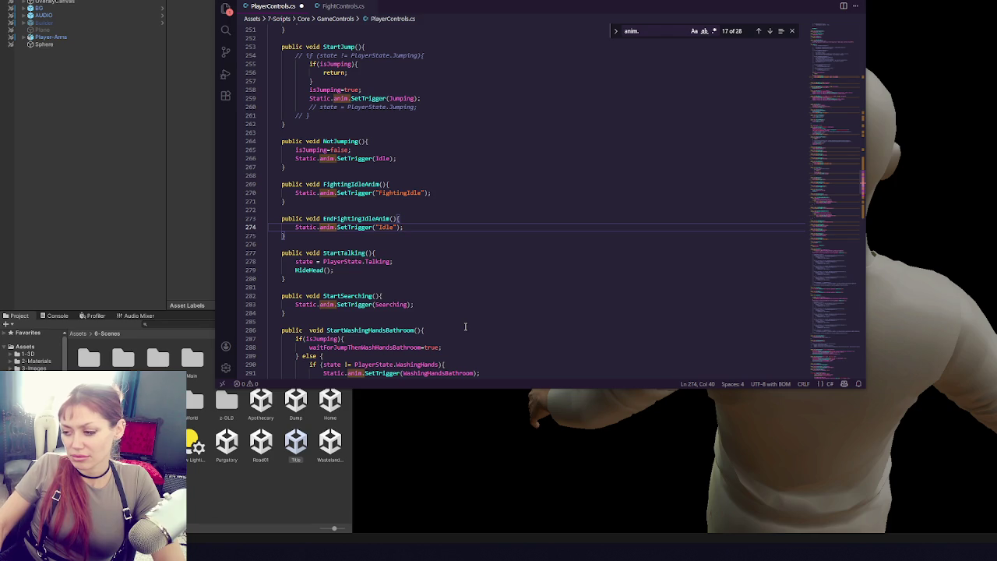
pyautogui.click(448, 262)
pyautogui.click(439, 233)
pyautogui.click(444, 225)
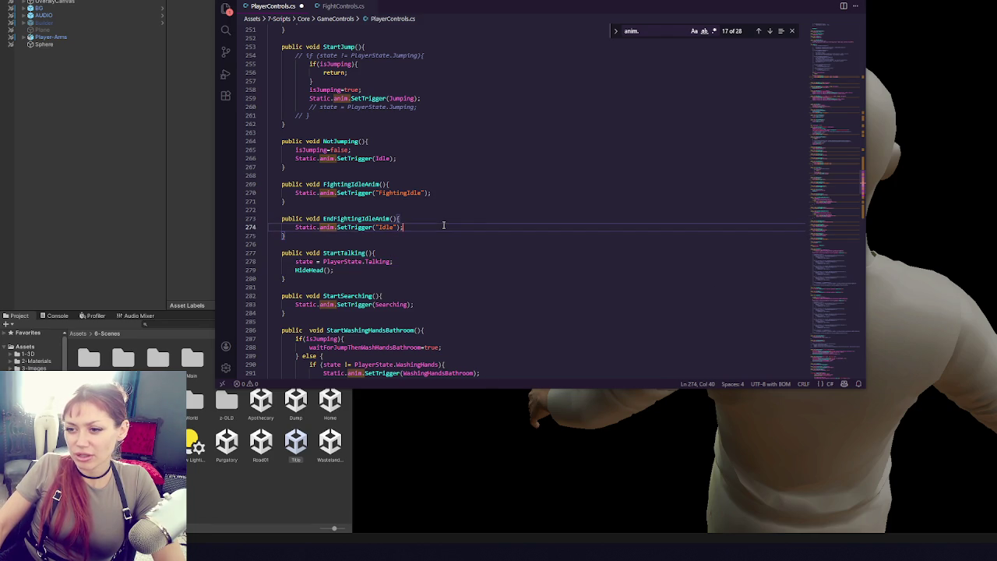
pyautogui.click(96, 196)
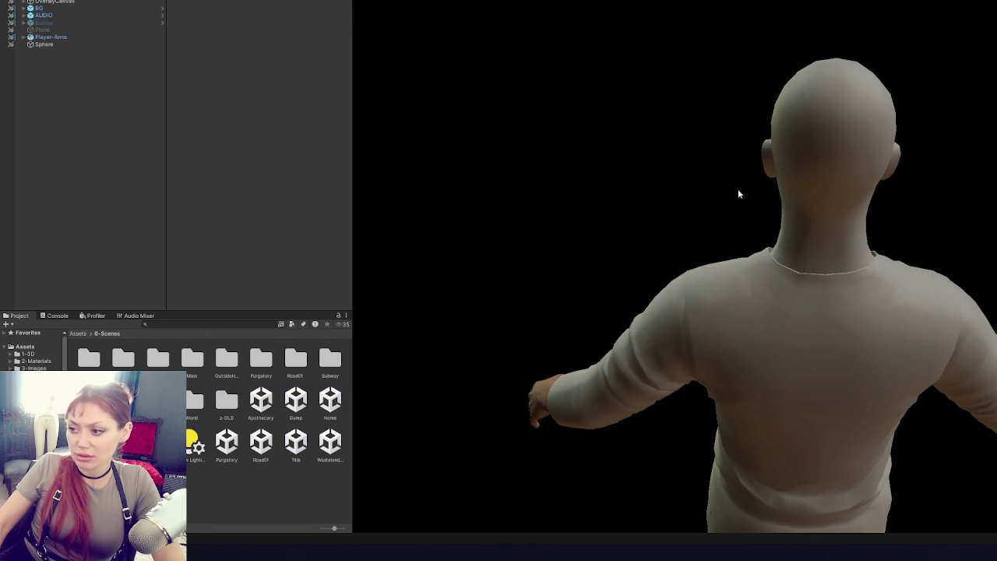
# - Orbit the scene around the character, then select the Idling state in the Animator graph
pyautogui.moveTo(558, 13)
pyautogui.mouseDown()
pyautogui.moveTo(871, 149)
pyautogui.moveTo(608, 139)
pyautogui.mouseUp()
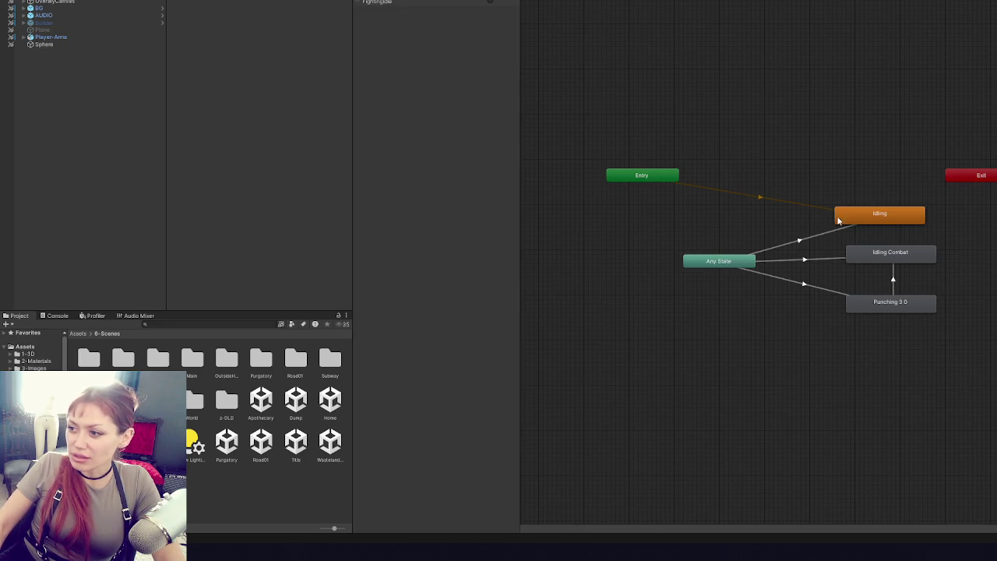
pyautogui.click(873, 210)
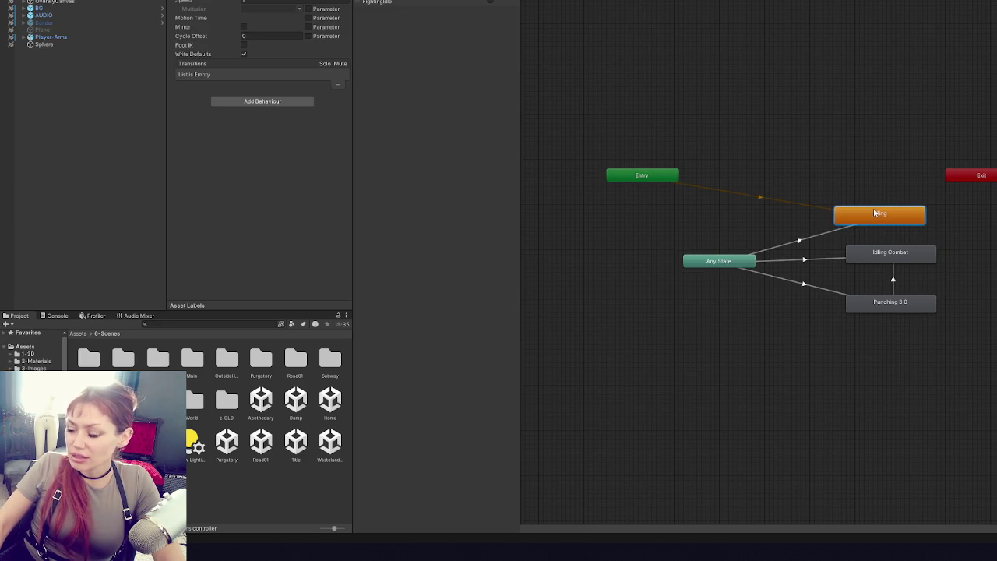
# - Inspect the Any State→Idling transition and the Idling and Idling Combat states
pyautogui.click(795, 242)
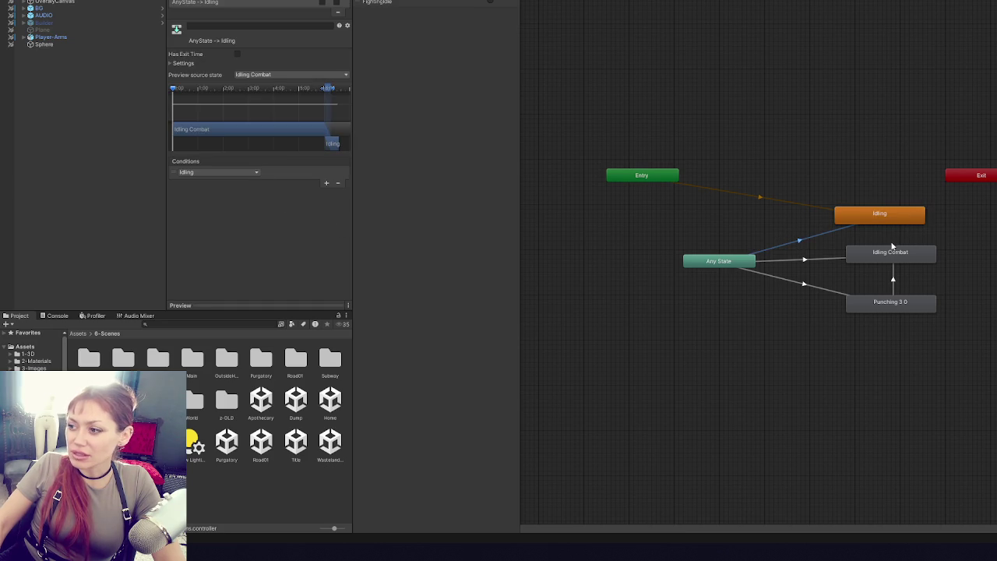
pyautogui.click(893, 223)
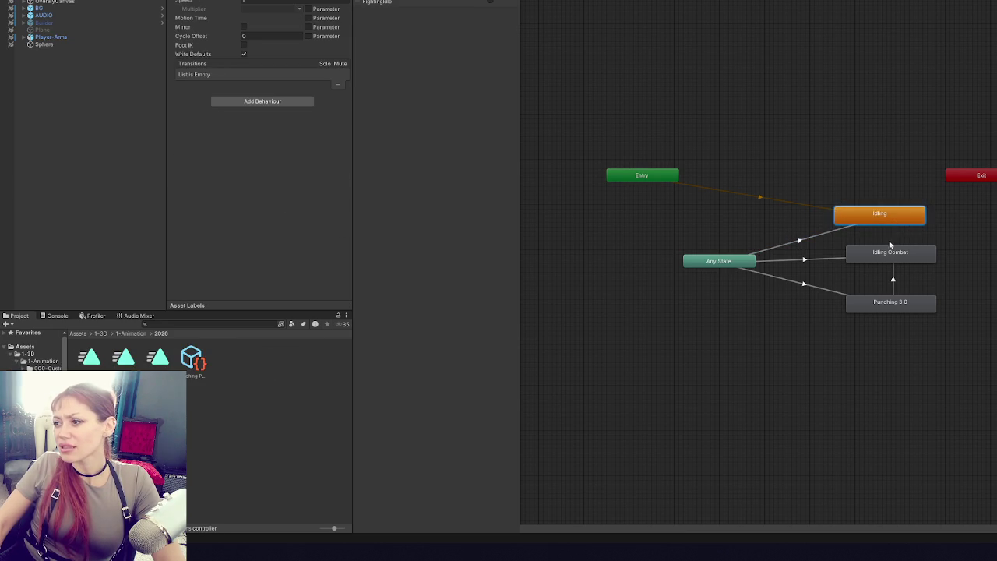
pyautogui.click(889, 262)
pyautogui.click(892, 279)
pyautogui.click(858, 262)
# - Inspect the Any State→Punching and Punching 3 0→Idling Combat transitions, then switch to PlayerControls.cs
pyautogui.click(824, 259)
pyautogui.click(810, 285)
pyautogui.click(809, 283)
pyautogui.click(894, 284)
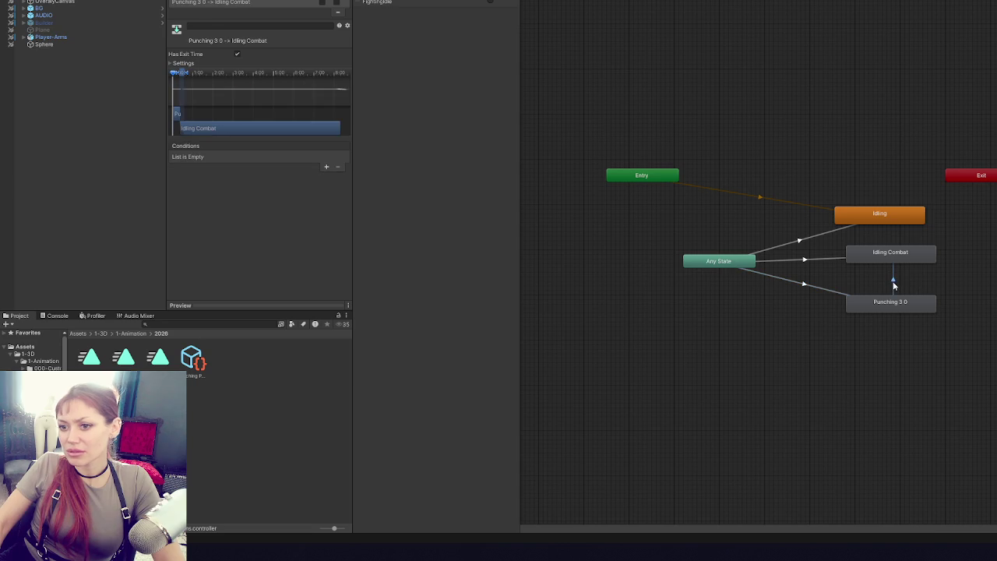
pyautogui.press('super+Tab')
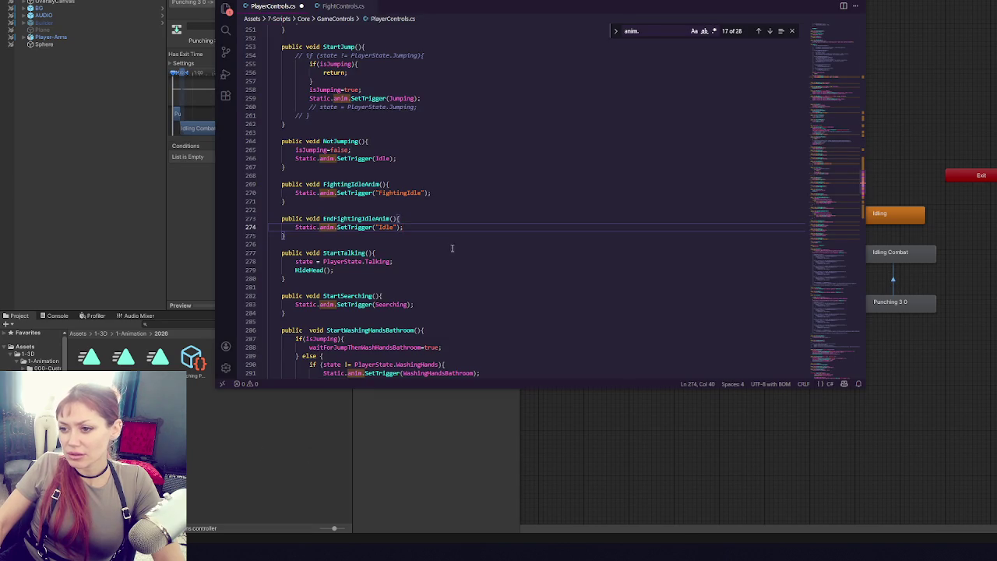
# - Change the EndFightingIdleAnim trigger from "Idle" to "Idling" and save the script
pyautogui.click(391, 227)
pyautogui.press('BackSpace')
pyautogui.write('ing')
pyautogui.hotkey('ctrl', 's')
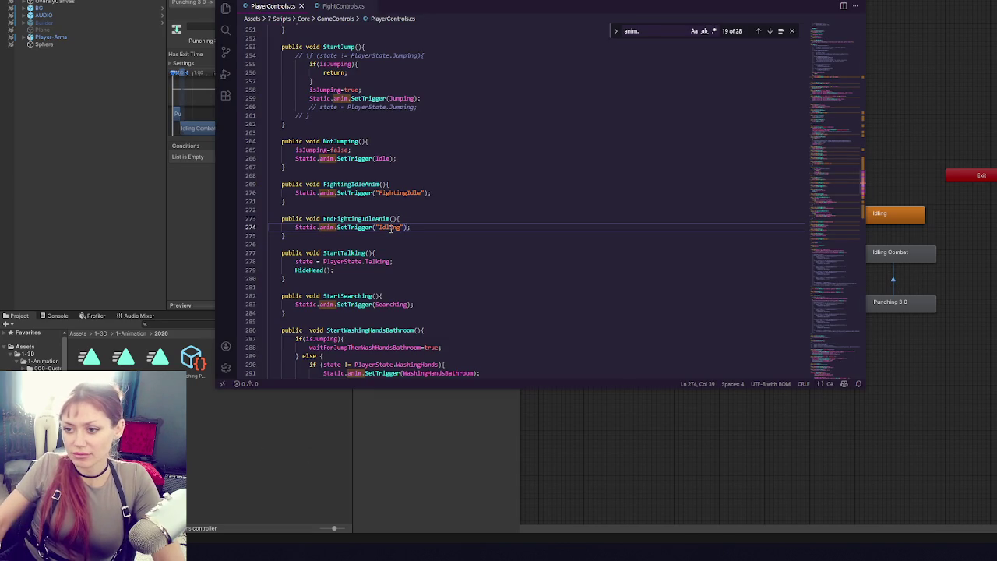
# - Add a Debug.Log("SET anim to idle") line inside EndFightingIdleAnim
pyautogui.click(432, 212)
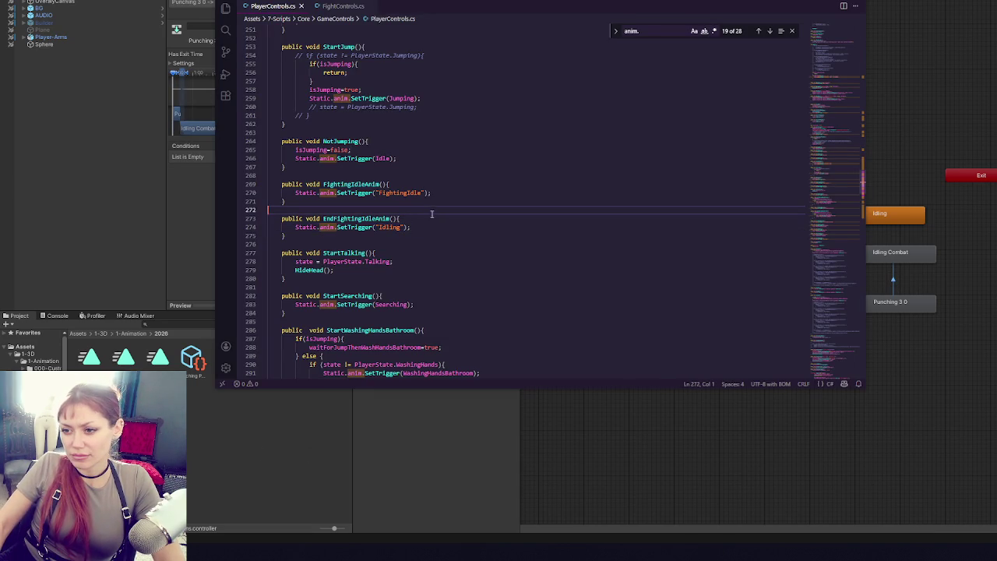
pyautogui.click(425, 222)
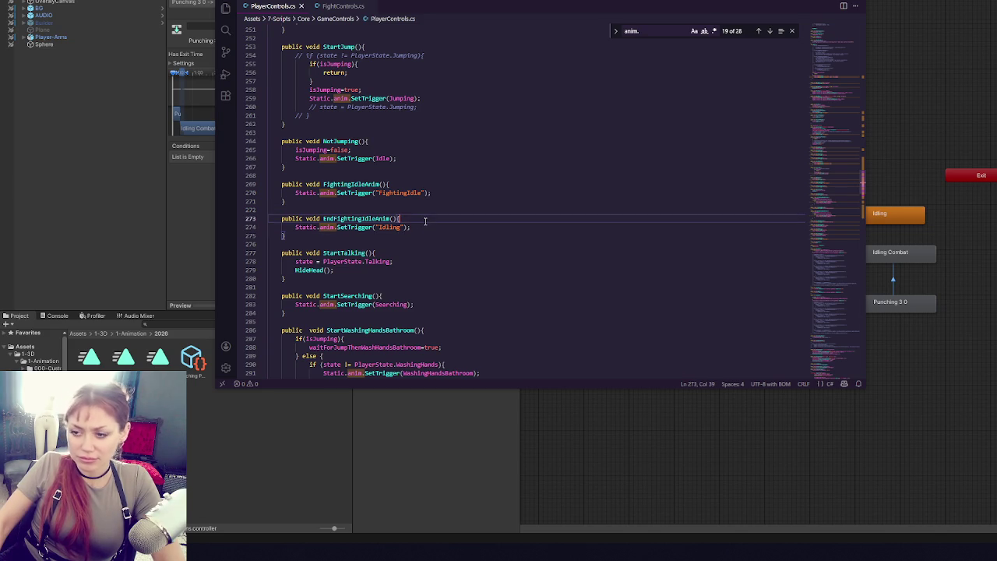
pyautogui.press('Return')
pyautogui.write('Debug.LogSet')
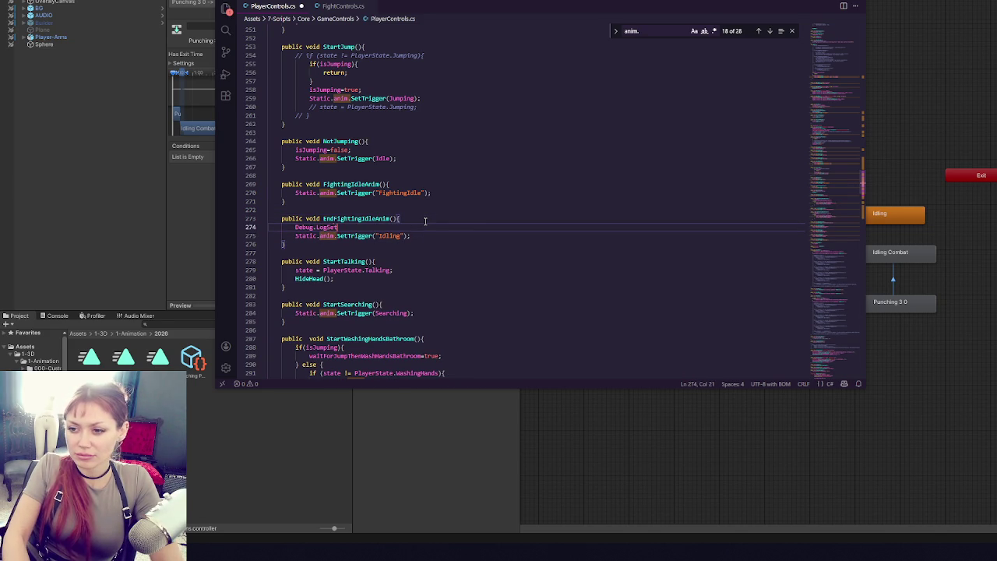
pyautogui.press('BackSpace')
pyautogui.press('BackSpace')
pyautogui.press('BackSpace')
pyautogui.write('("SET')
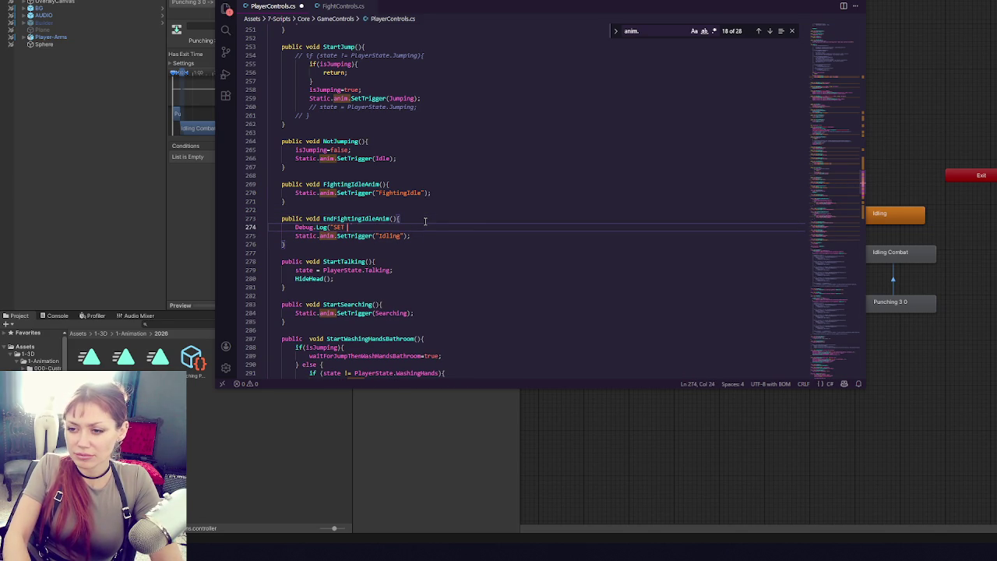
pyautogui.write('");')
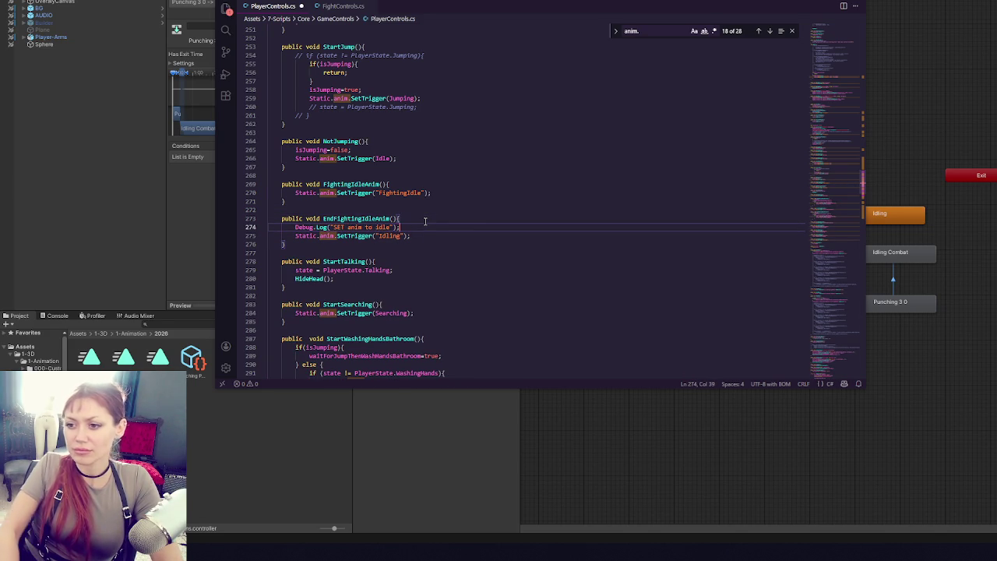
# - Paste the log line into FightingIdleAnim as "SET anim to fight" and return to Unity
pyautogui.click(418, 186)
pyautogui.press('Return')
pyautogui.write('Debug.Log("SET anim to idle");')
pyautogui.doubleClick(382, 193)
pyautogui.write('fight')
pyautogui.click(112, 214)
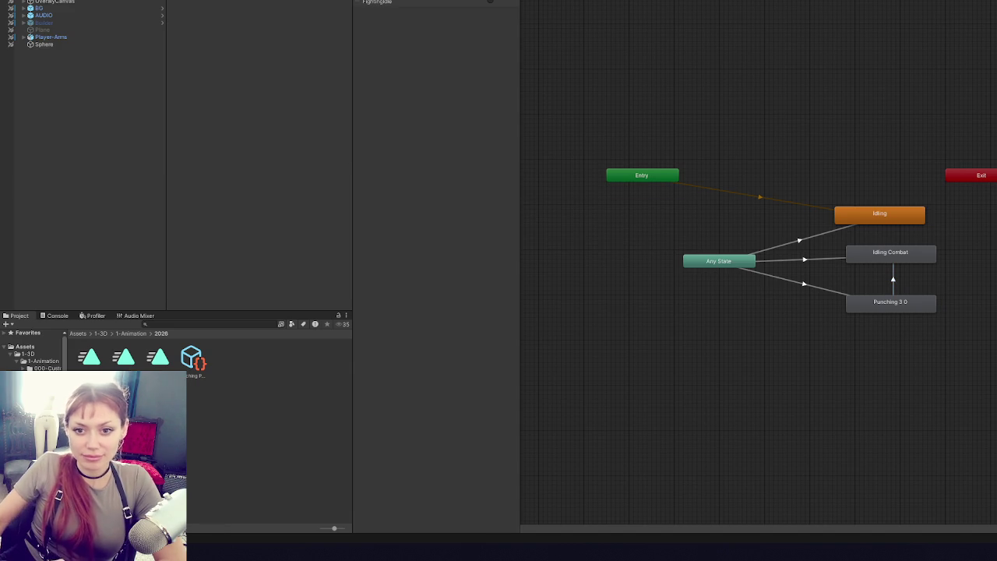
# - Widen the Animator graph area, then launch the game in dev mode
pyautogui.moveTo(354, 153)
pyautogui.mouseDown()
pyautogui.moveTo(134, 166)
pyautogui.moveTo(183, 169)
pyautogui.mouseUp()
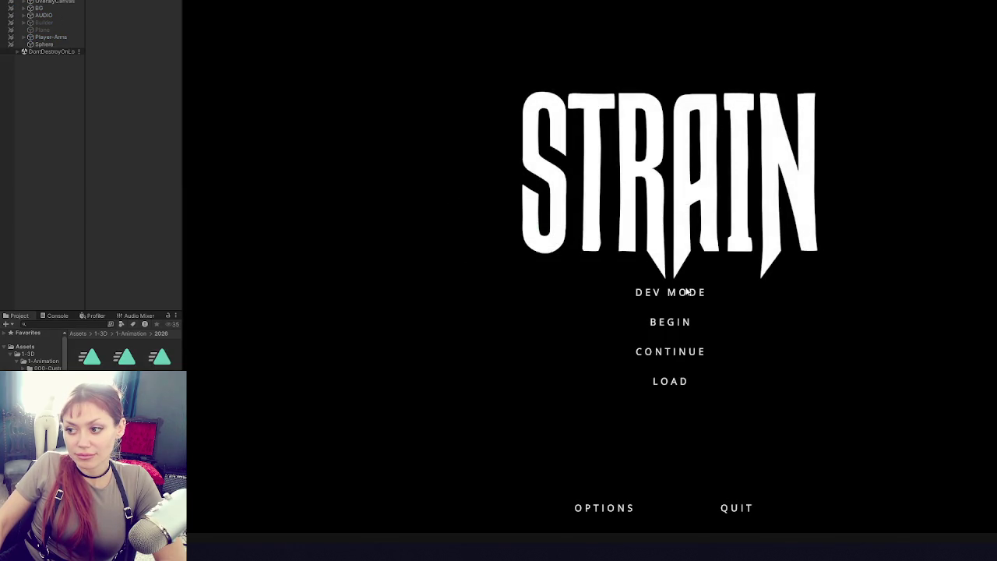
pyautogui.click(687, 291)
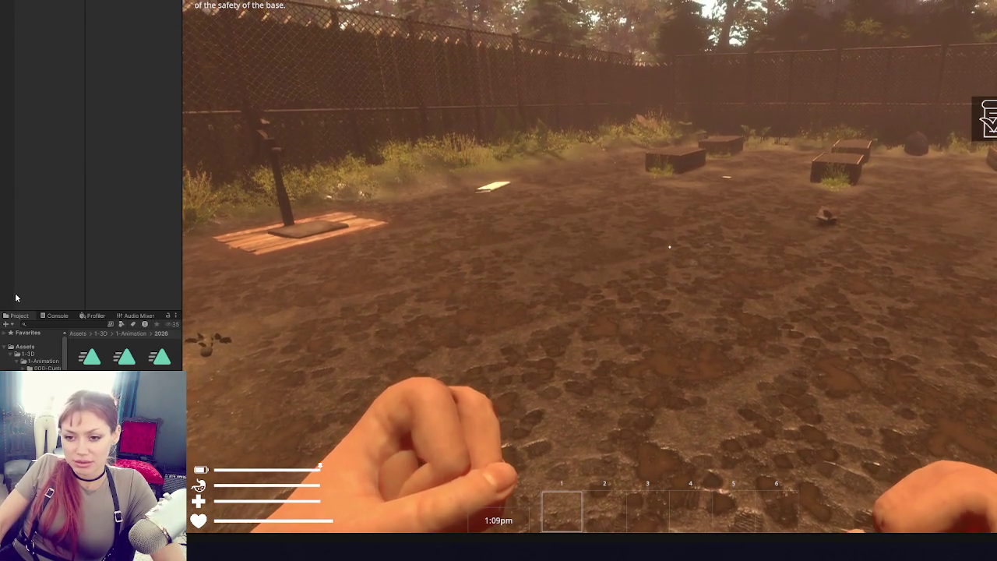
# - Show the Console, throw a punch, and open then close the in-game inventory
pyautogui.click(55, 315)
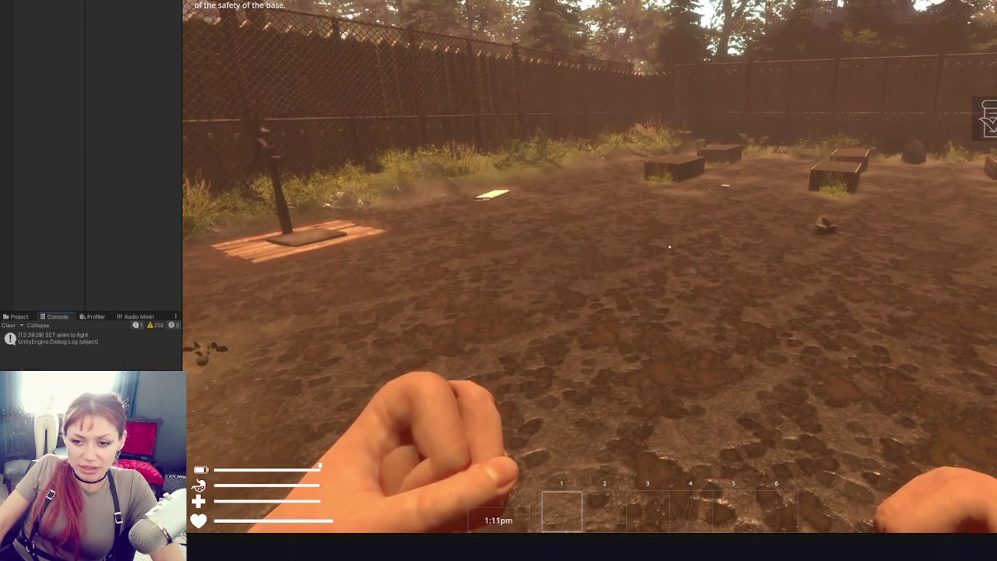
pyautogui.click(669, 247)
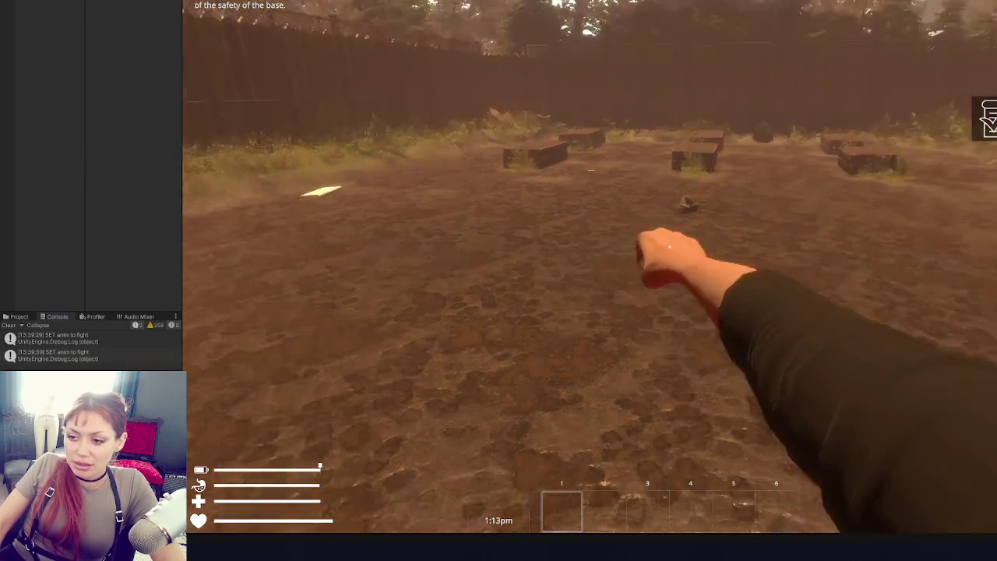
pyautogui.press('Tab')
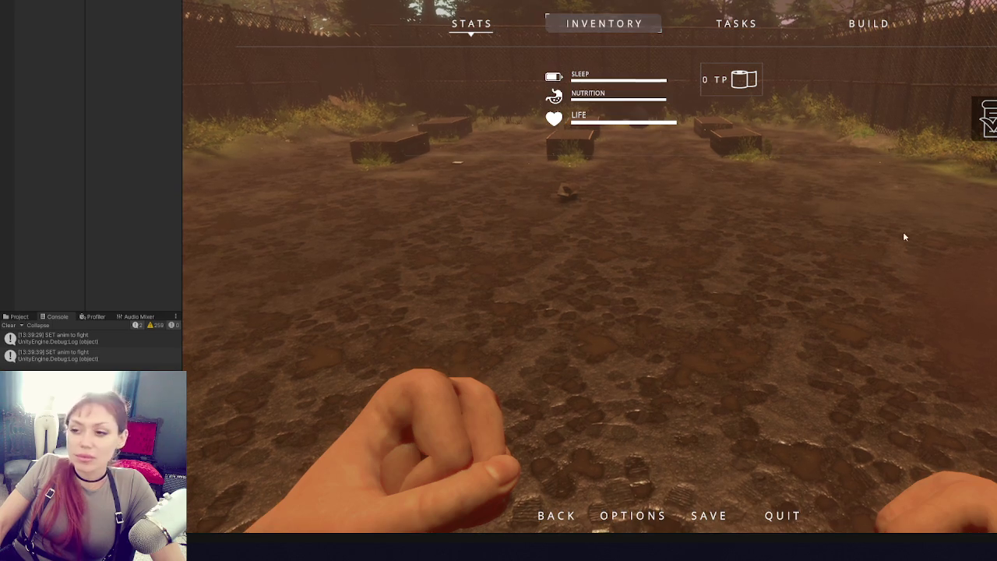
pyautogui.press('Escape')
# - Walk through the gate, pause the game, and bring up PlayerControls.cs
pyautogui.press('w')
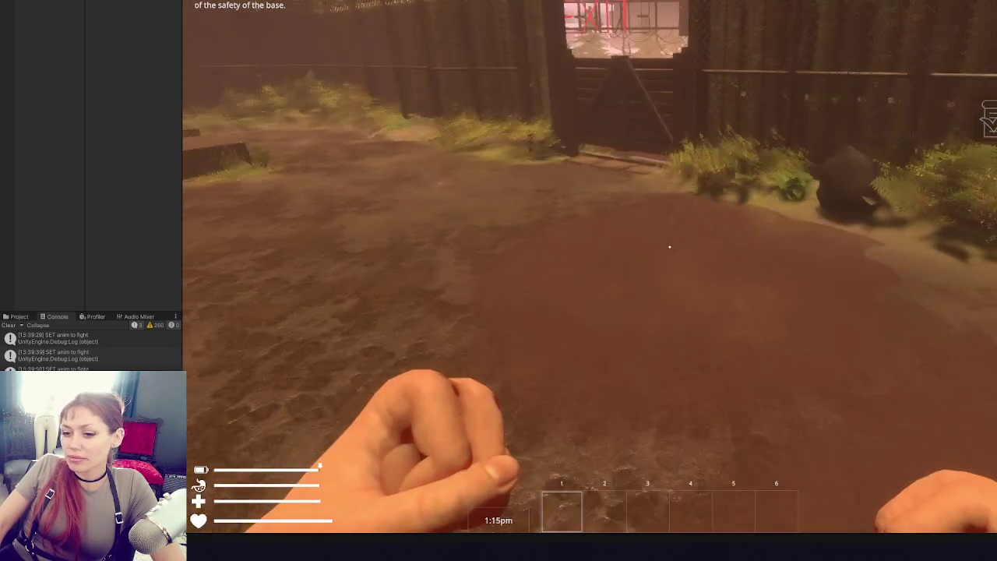
pyautogui.press('w')
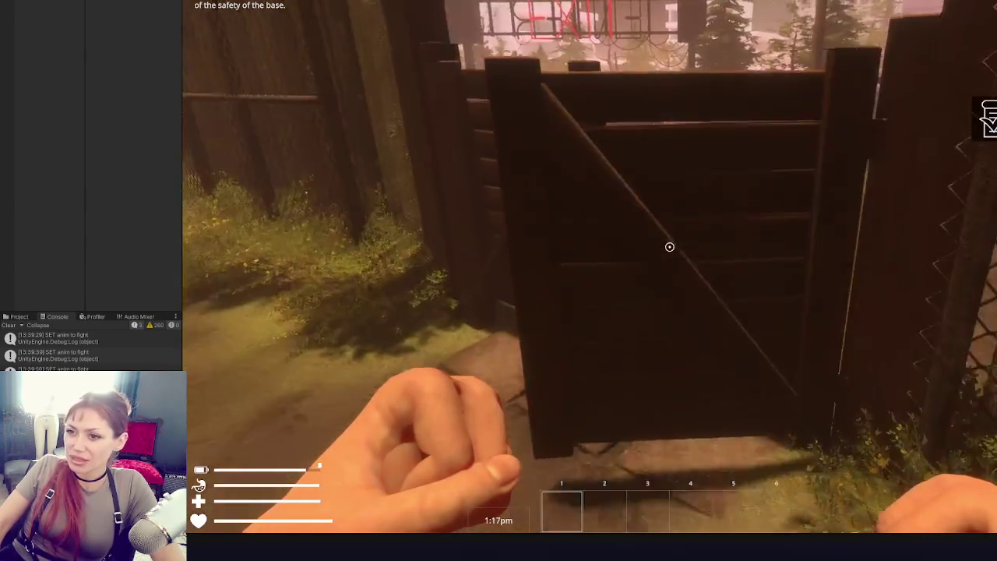
pyautogui.press('w')
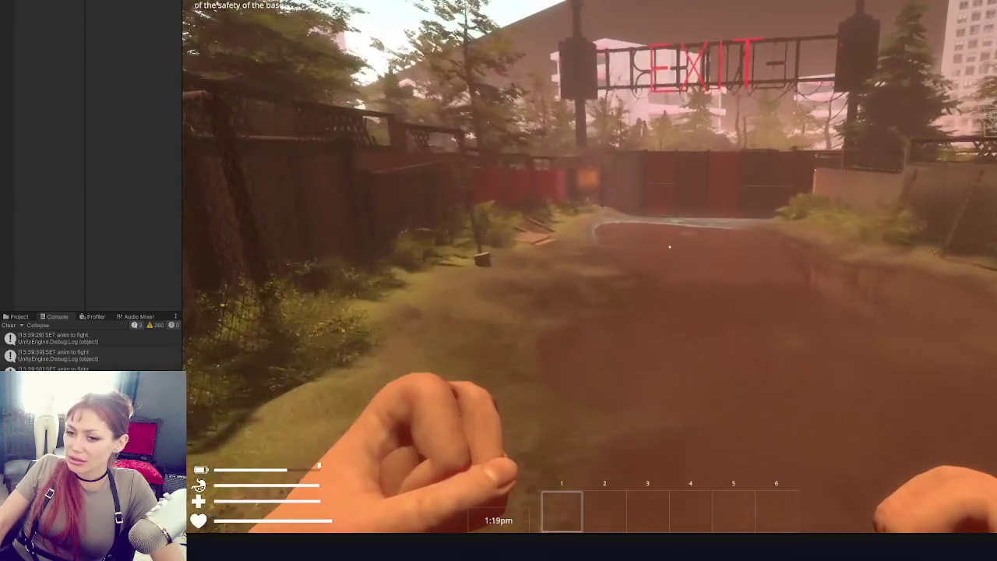
pyautogui.press('Escape')
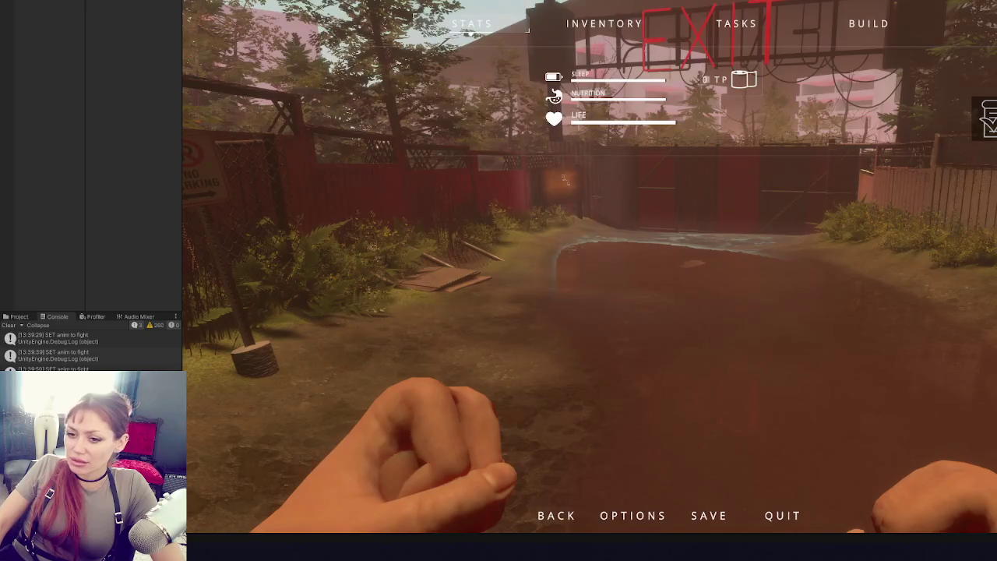
pyautogui.hotkey('alt', 'Tab')
pyautogui.scroll(-10, 419, 247)
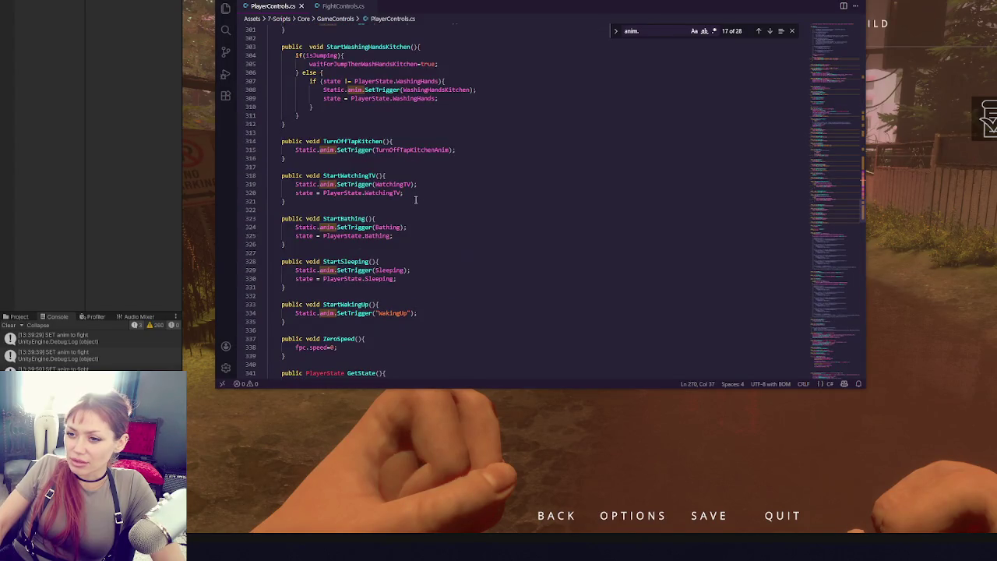
# - Scroll through FightControls.cs and PlayerControls.cs to review their code
pyautogui.click(328, 6)
pyautogui.scroll(10, 339, 141)
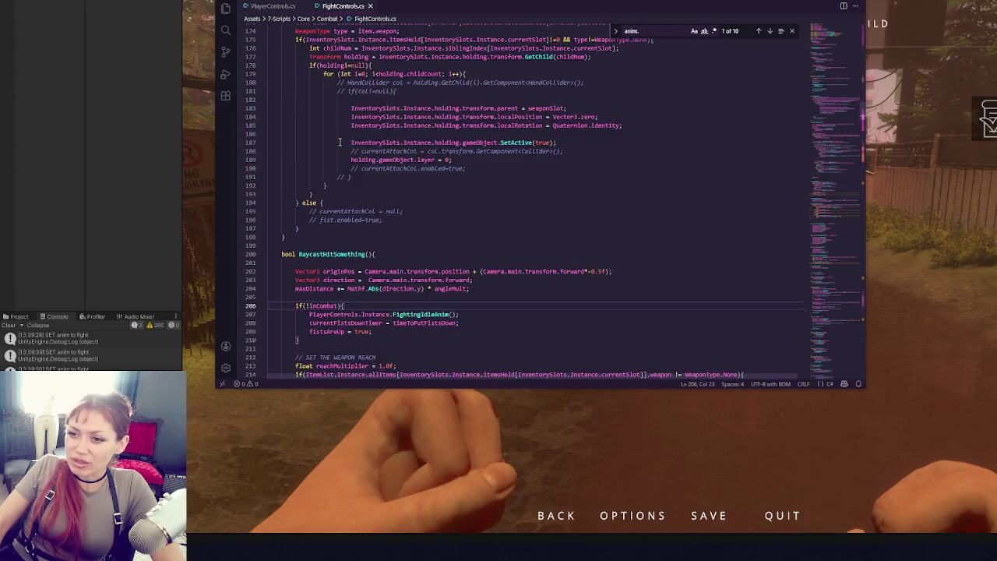
pyautogui.scroll(6, 339, 141)
pyautogui.scroll(5, 348, 152)
pyautogui.click(269, 6)
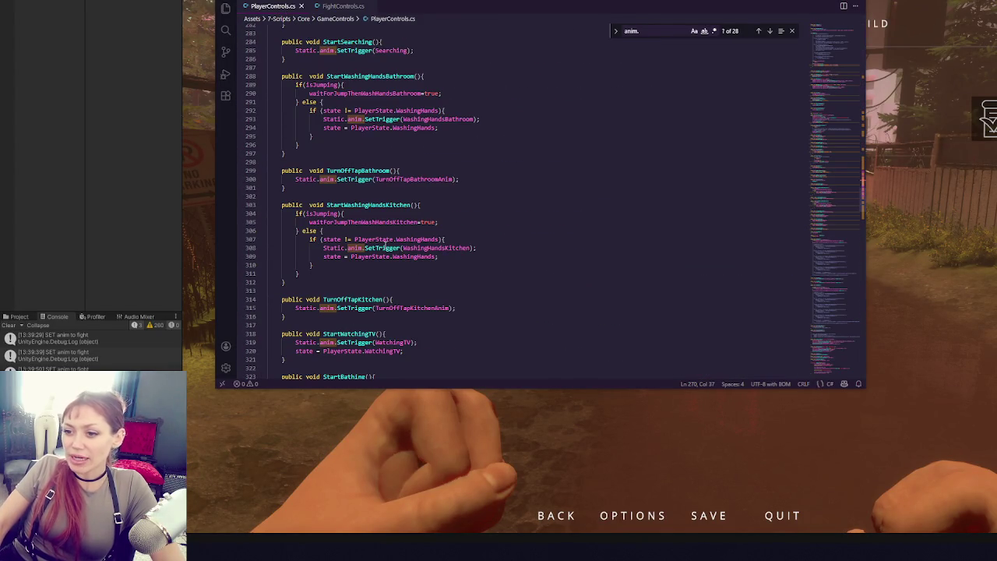
pyautogui.scroll(5, 366, 194)
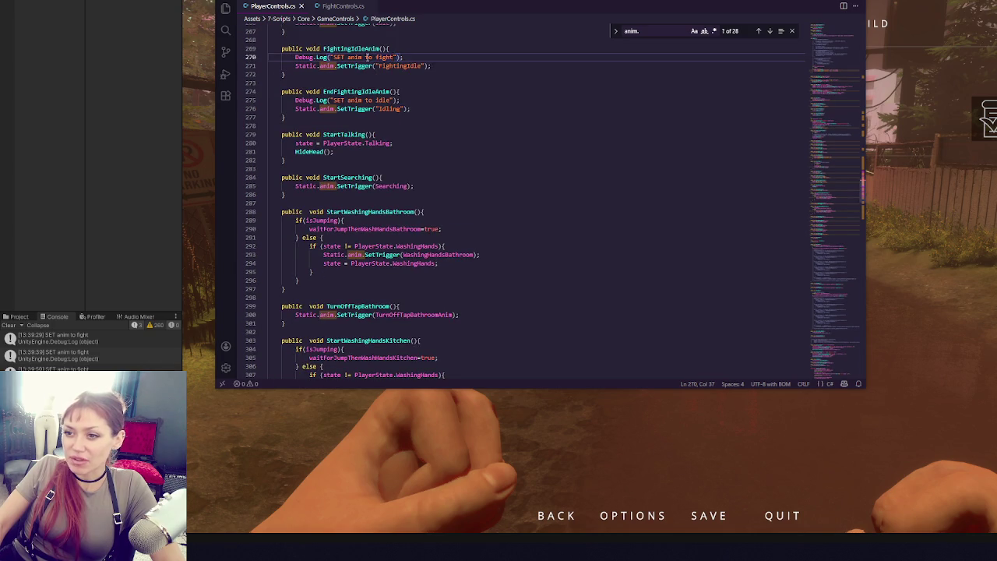
pyautogui.scroll(5, 366, 57)
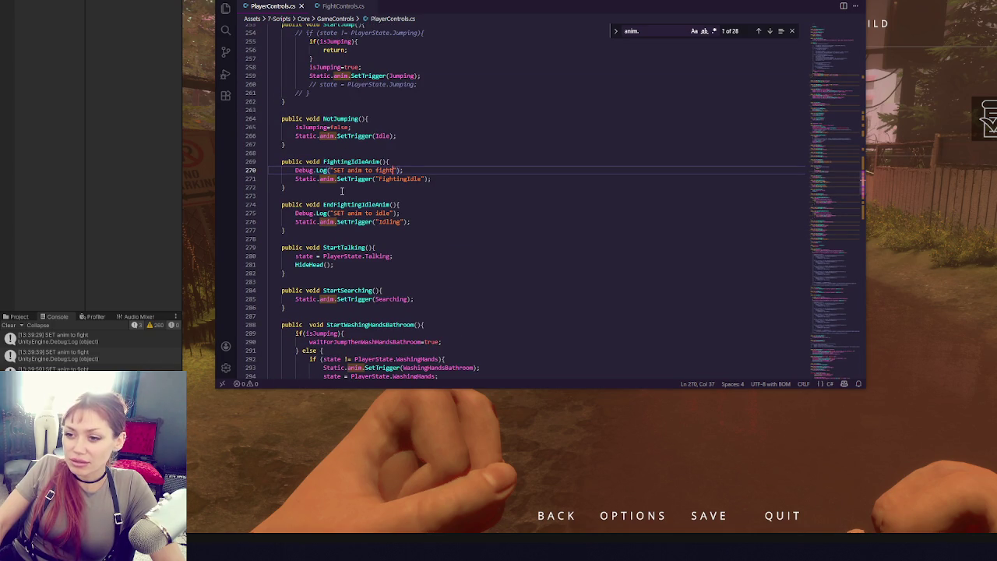
# - Find the EndFightingIdleAnim call in FightControls.cs
pyautogui.click(349, 9)
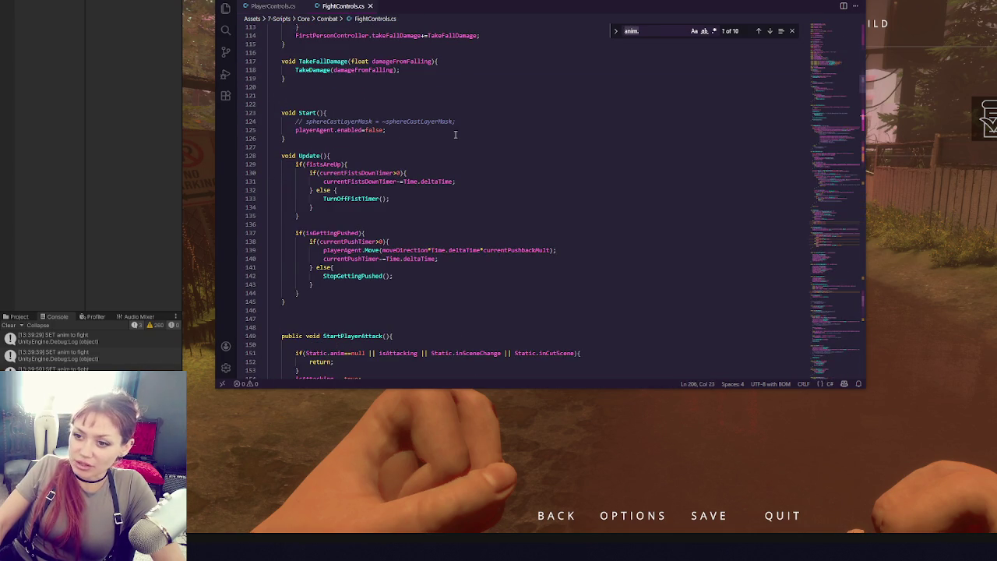
pyautogui.hotkey('ctrl', 'f')
pyautogui.write('EndFightingIdleAnim')
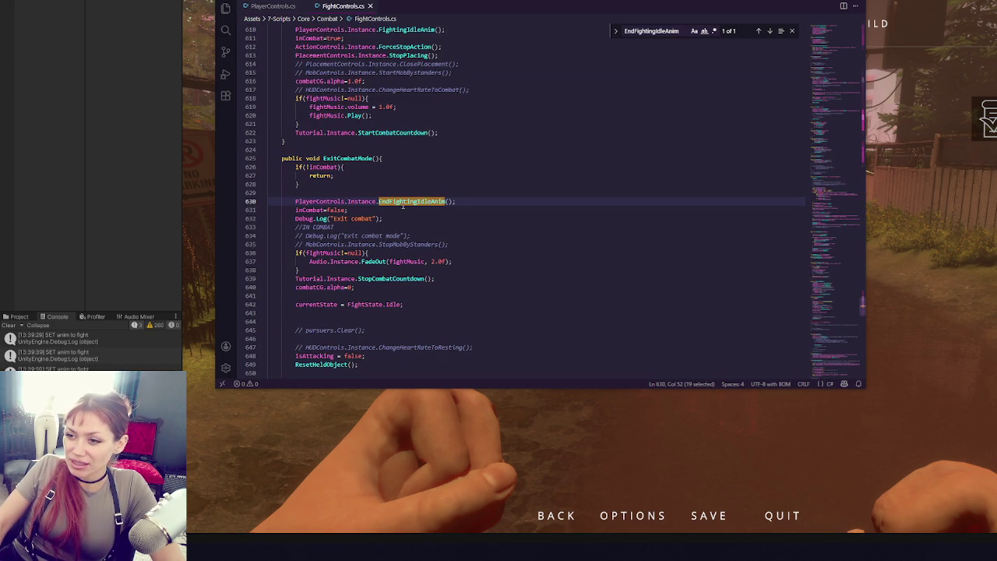
# - Step through every ExitCombatMode match, including the commented-out call, then resume the game
pyautogui.doubleClick(363, 161)
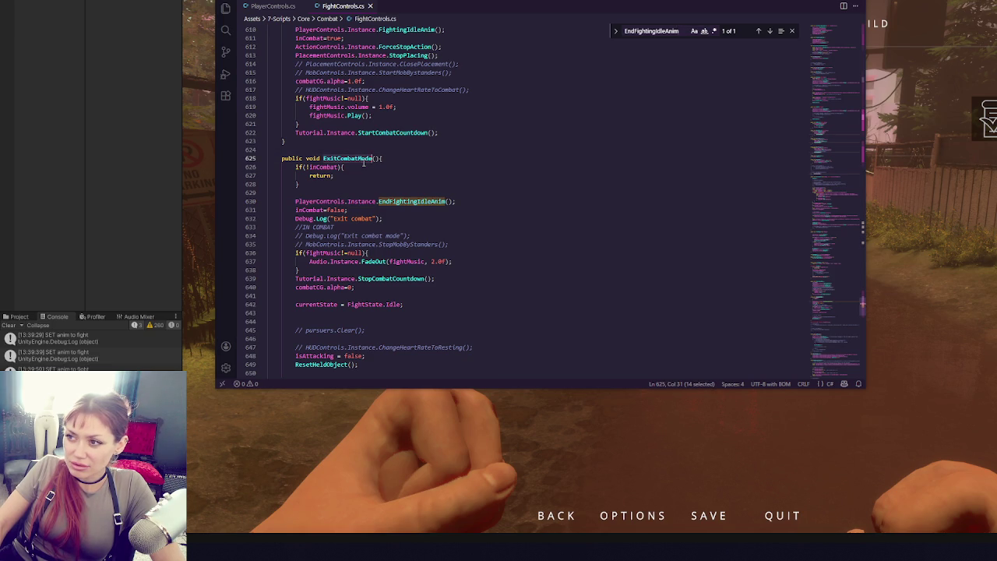
pyautogui.hotkey('ctrl', 'f')
pyautogui.click(759, 32)
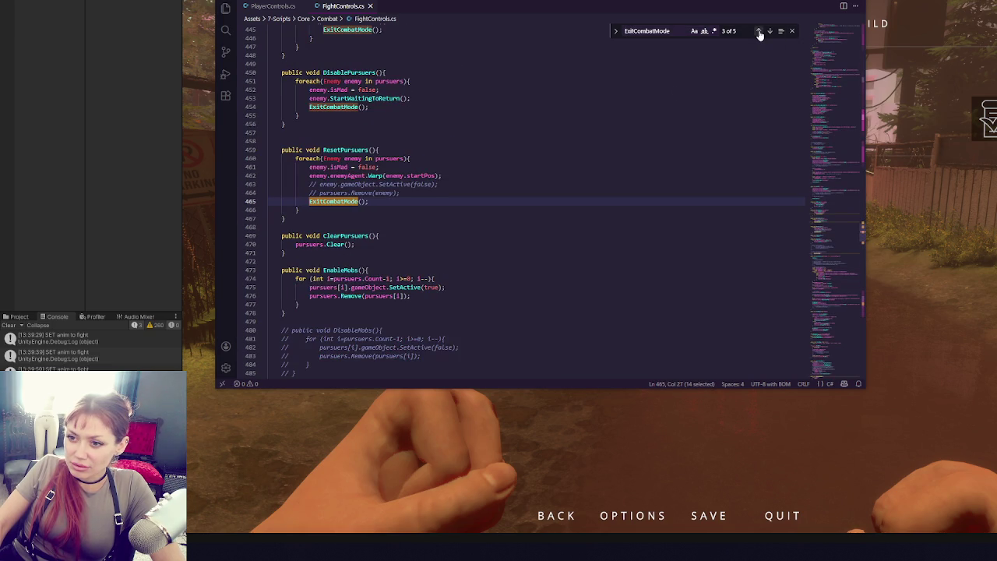
pyautogui.click(759, 32)
pyautogui.click(759, 32)
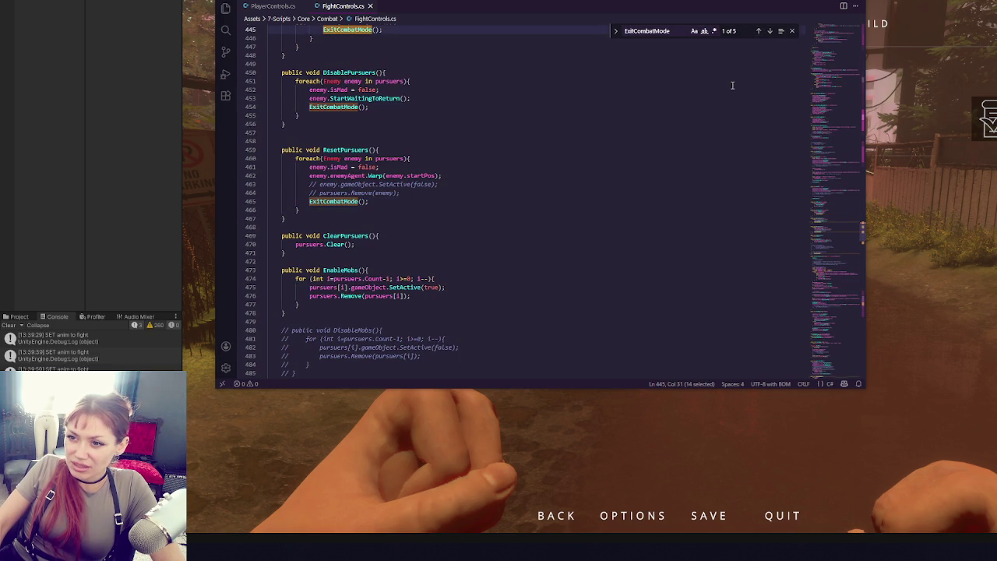
pyautogui.click(759, 34)
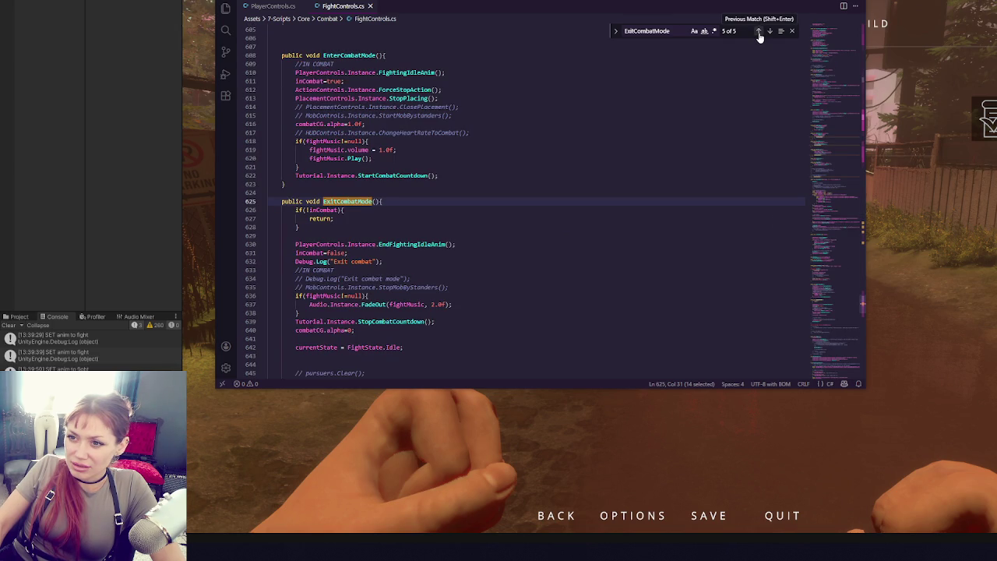
pyautogui.click(759, 32)
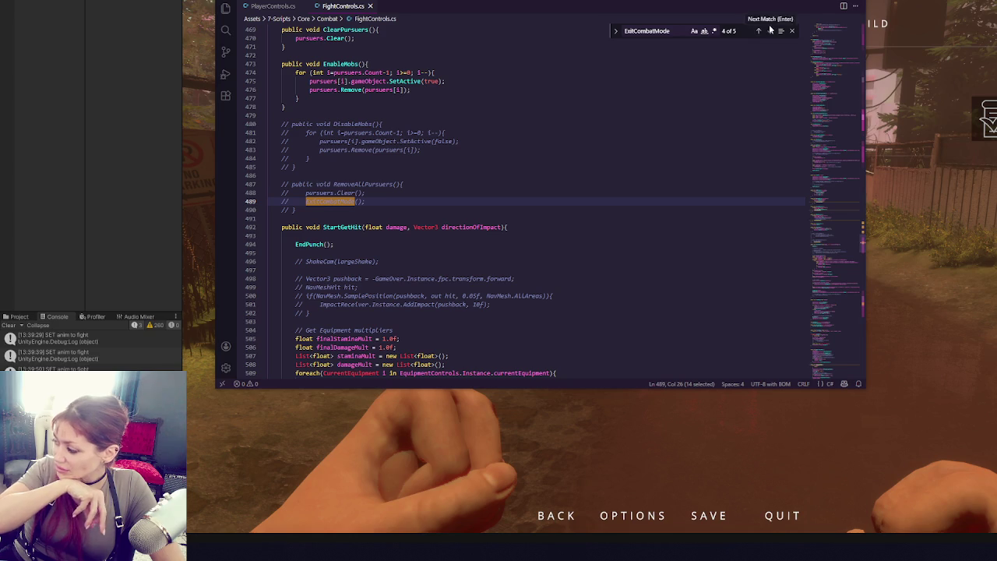
pyautogui.click(557, 516)
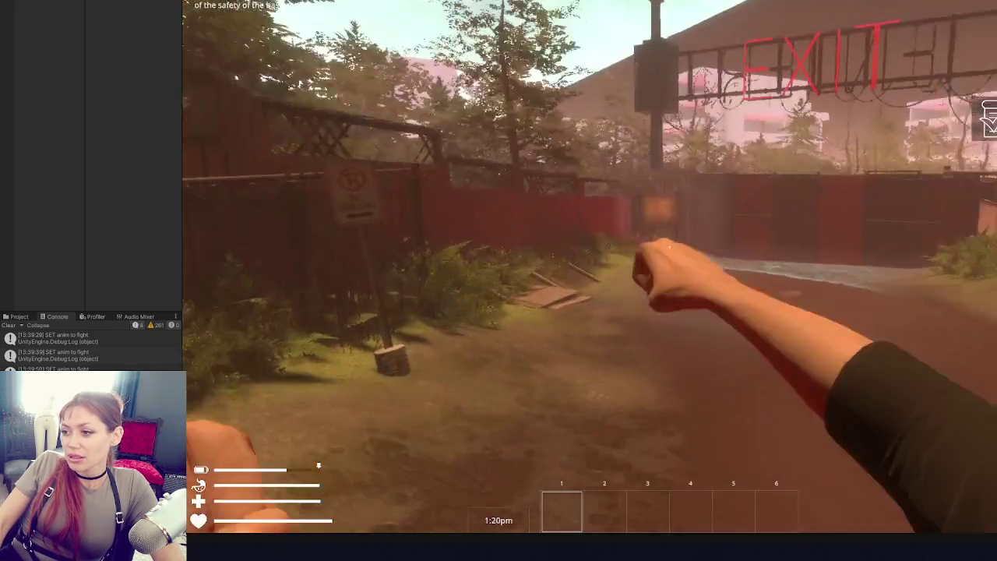
# - Walk to the wooden door, open it with E, and cross the grounds toward the red mannequin
pyautogui.press('w')
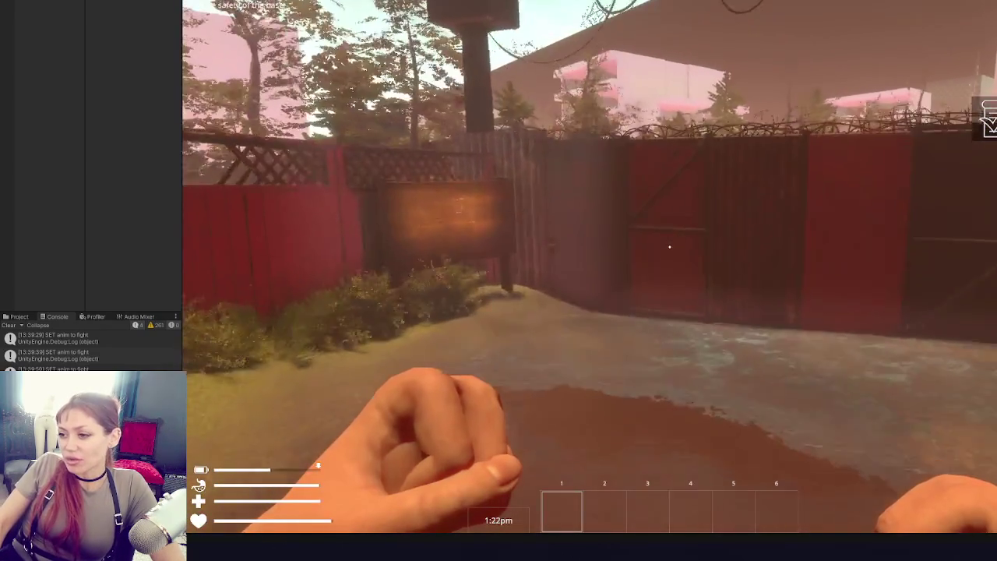
pyautogui.press('e')
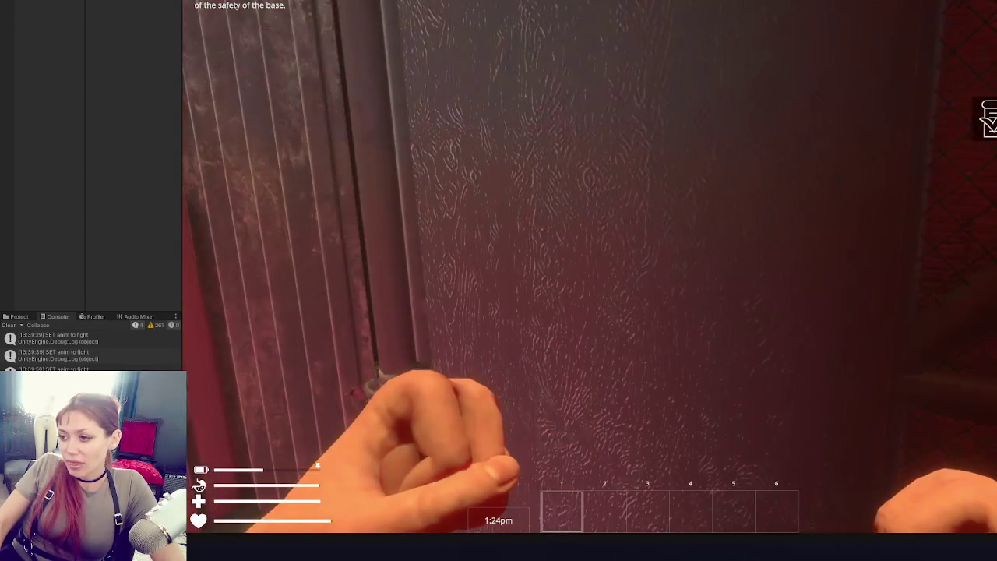
pyautogui.press('w')
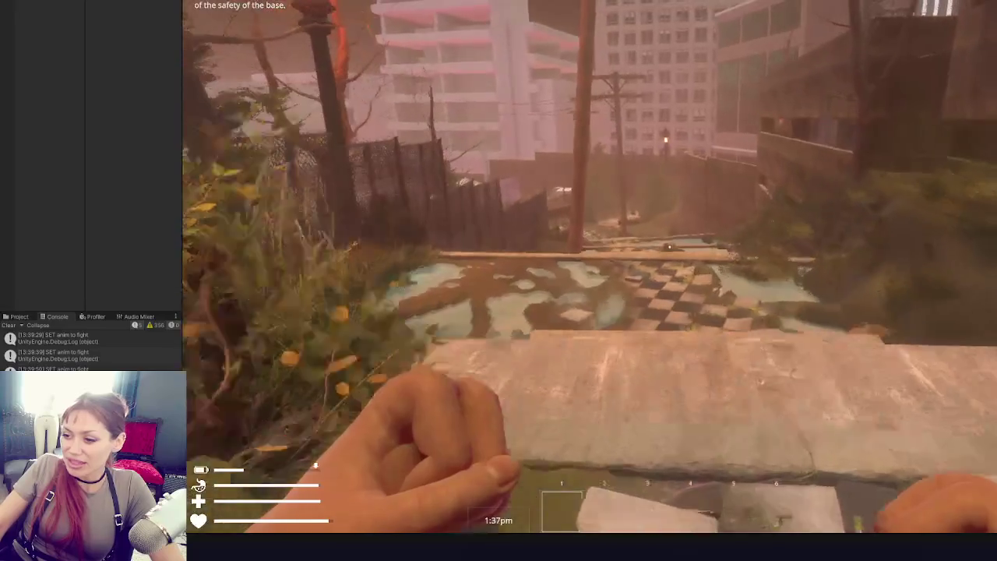
pyautogui.press('w')
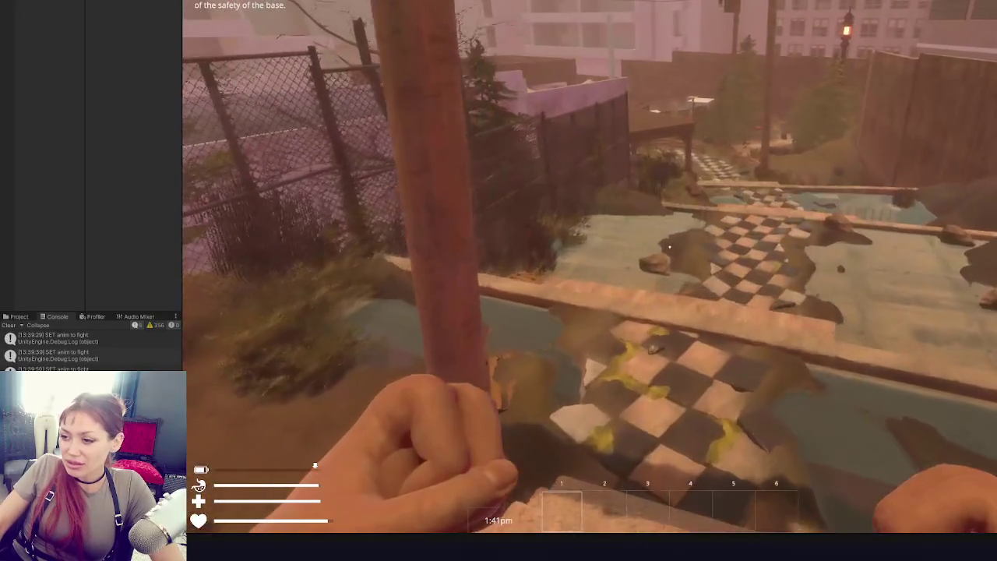
pyautogui.press('w')
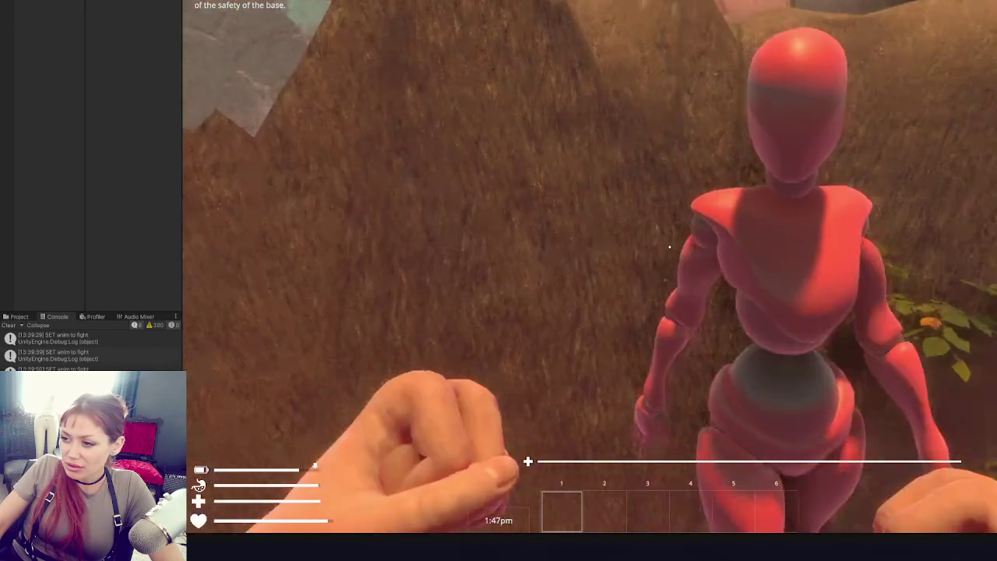
# - Punch the red mannequin eleven times to test the fight animation, then pause to the Stats menu
pyautogui.click(670, 247)
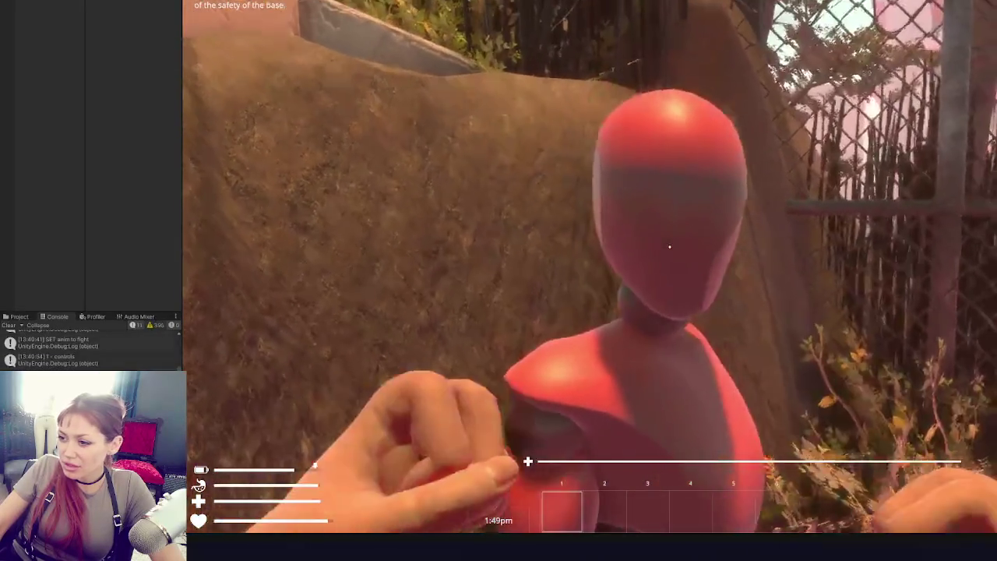
pyautogui.click(669, 247)
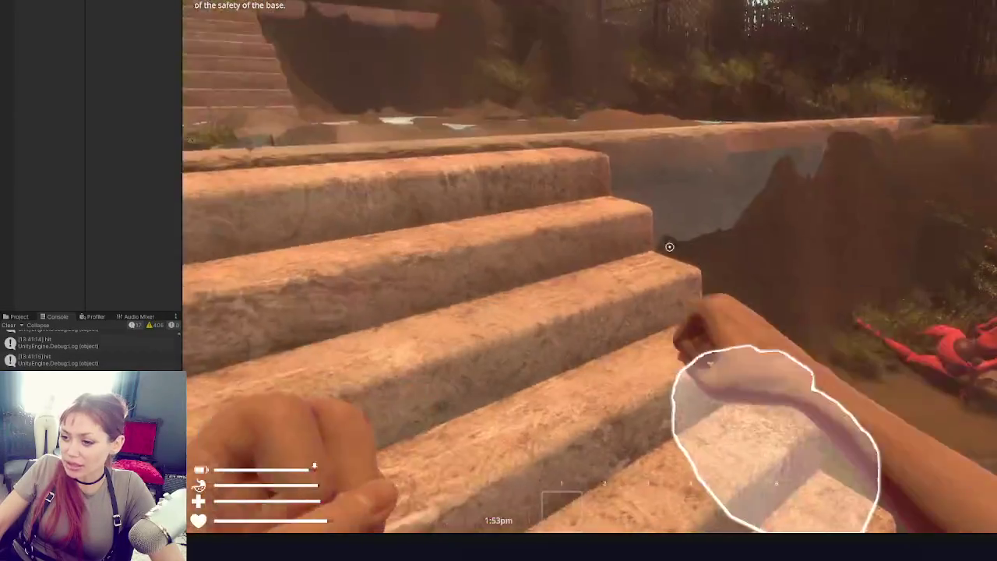
pyautogui.click(669, 247)
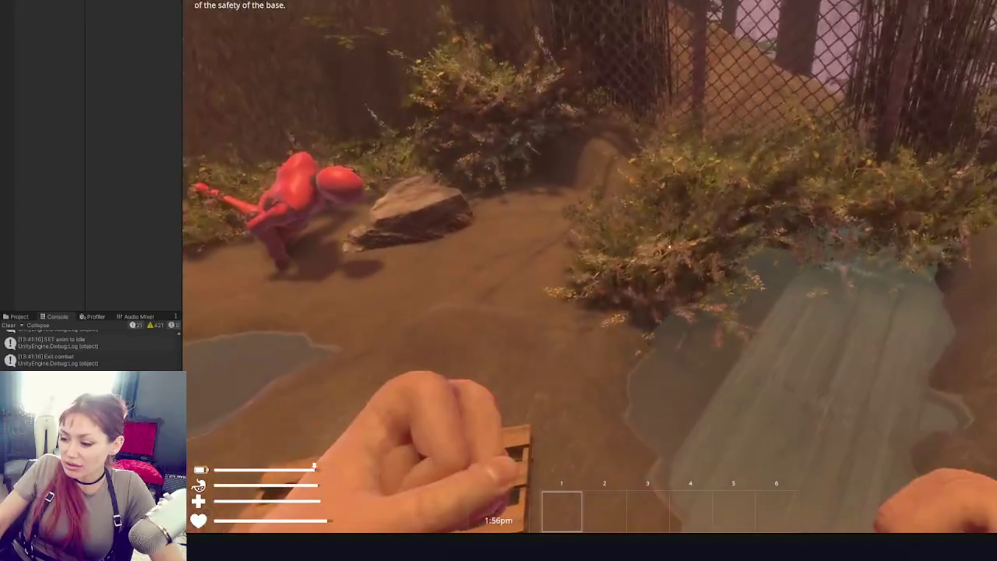
pyautogui.click(669, 247)
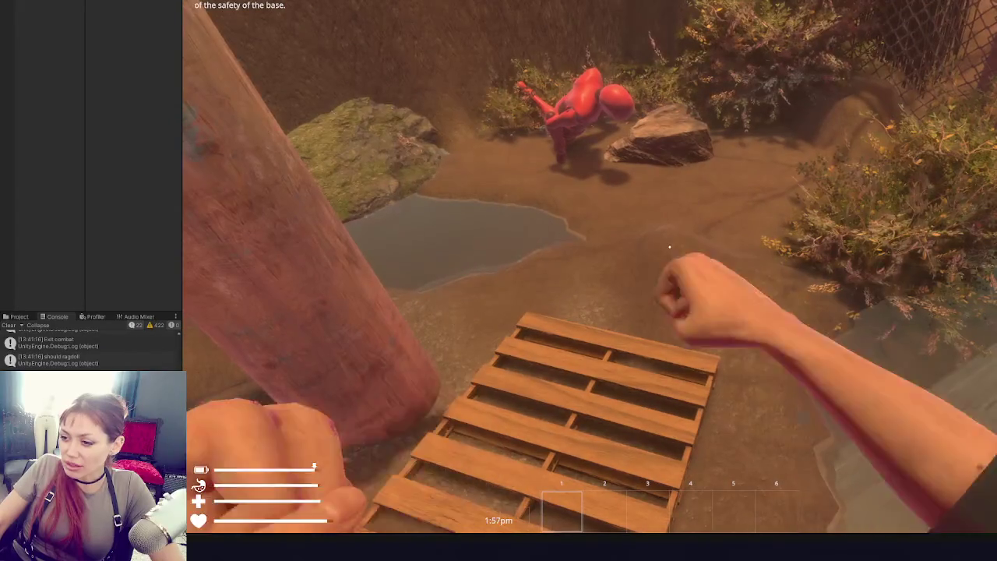
pyautogui.click(670, 247)
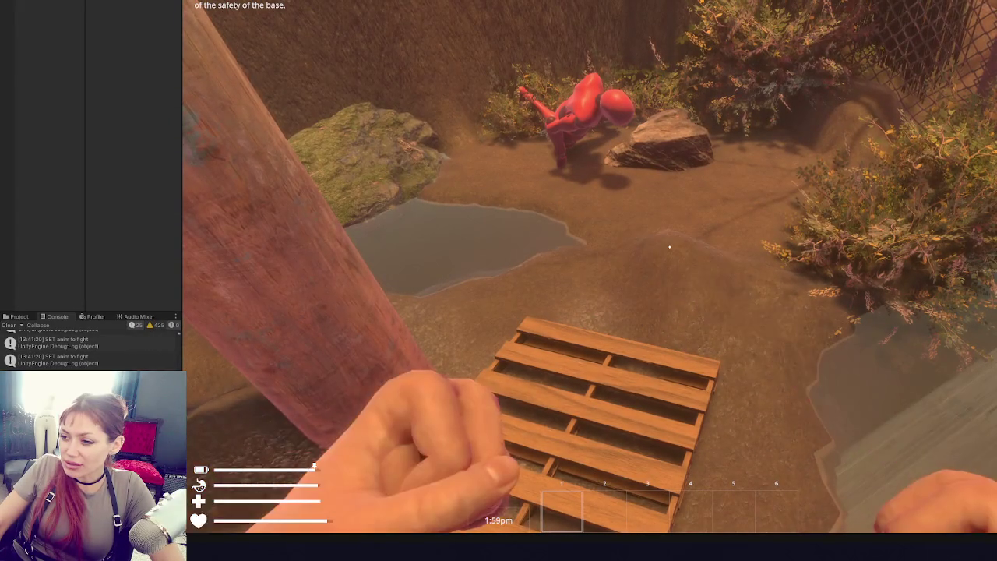
pyautogui.click(669, 247)
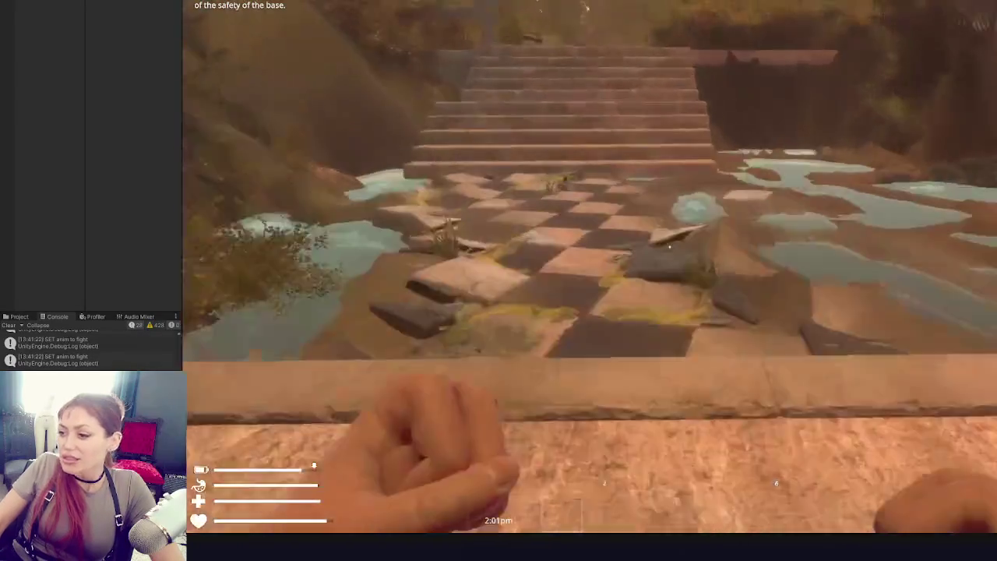
pyautogui.click(670, 247)
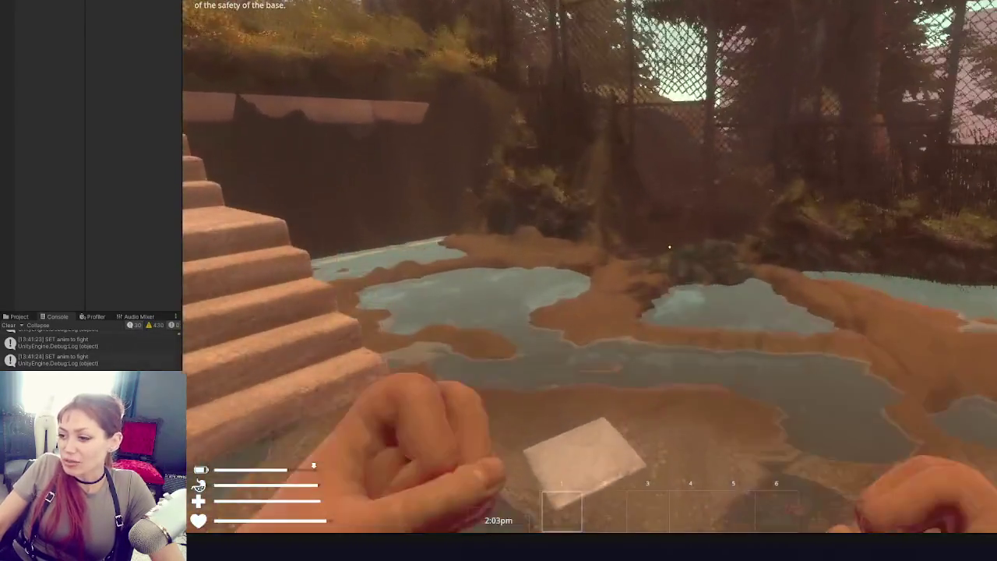
pyautogui.click(669, 247)
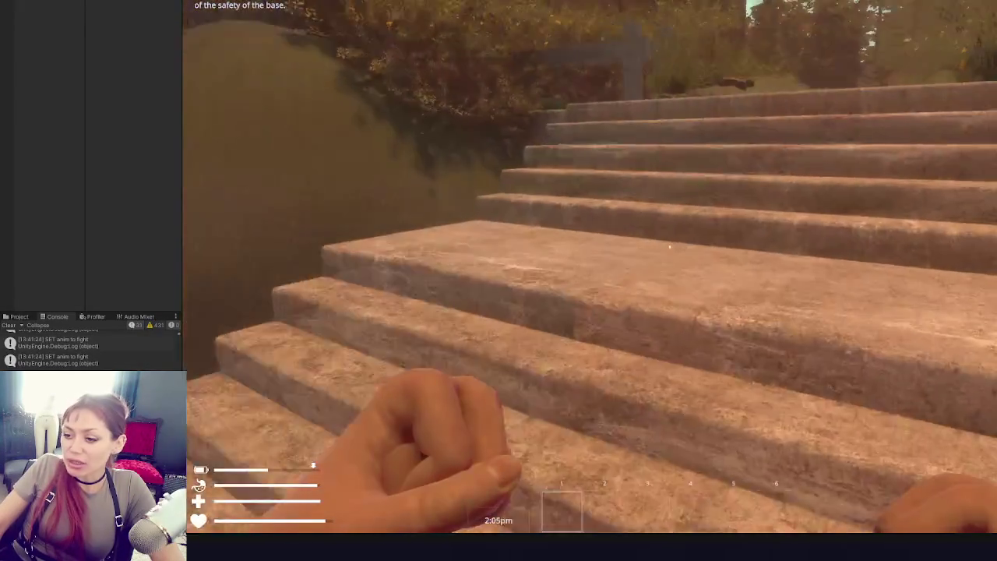
pyautogui.click(669, 247)
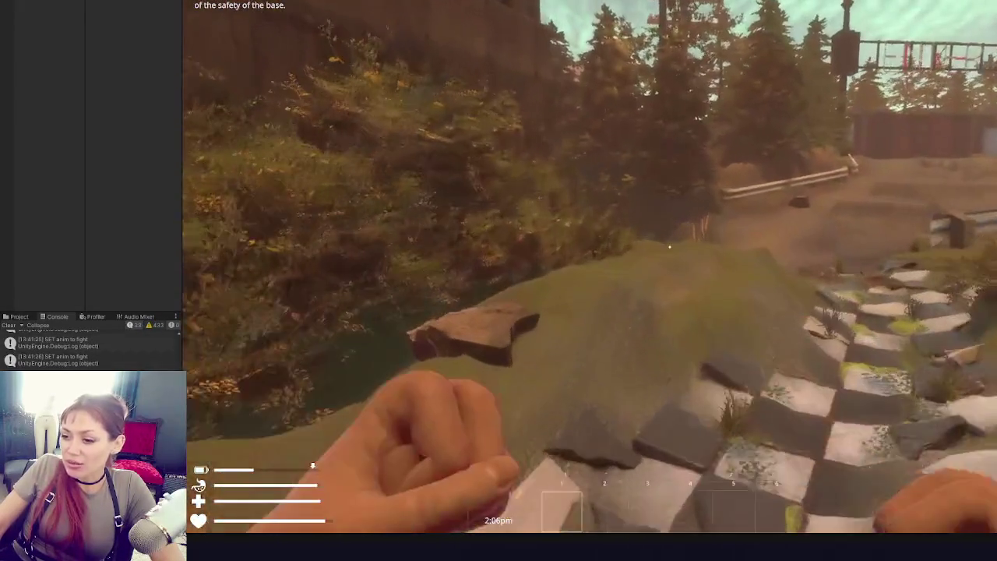
pyautogui.click(669, 247)
pyautogui.click(669, 247)
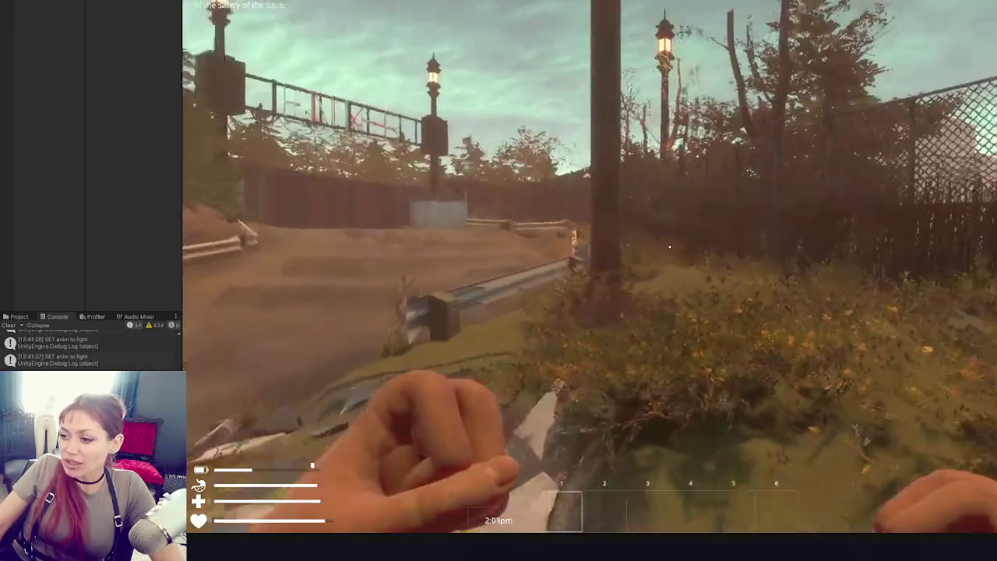
pyautogui.press('Escape')
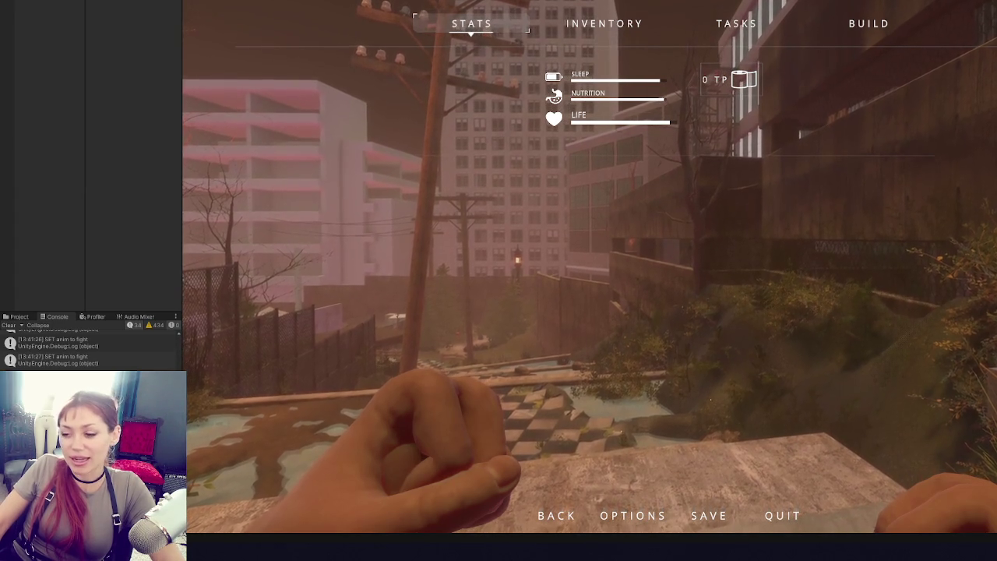
# - Resume the game and run up the stone stairs along the path until stamina runs out
pyautogui.press('Escape')
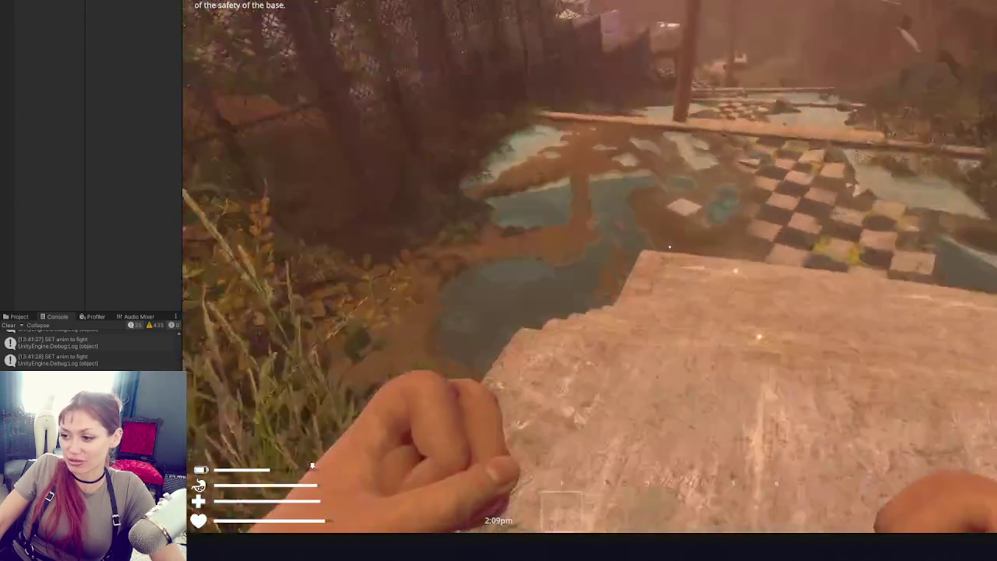
pyautogui.press('w')
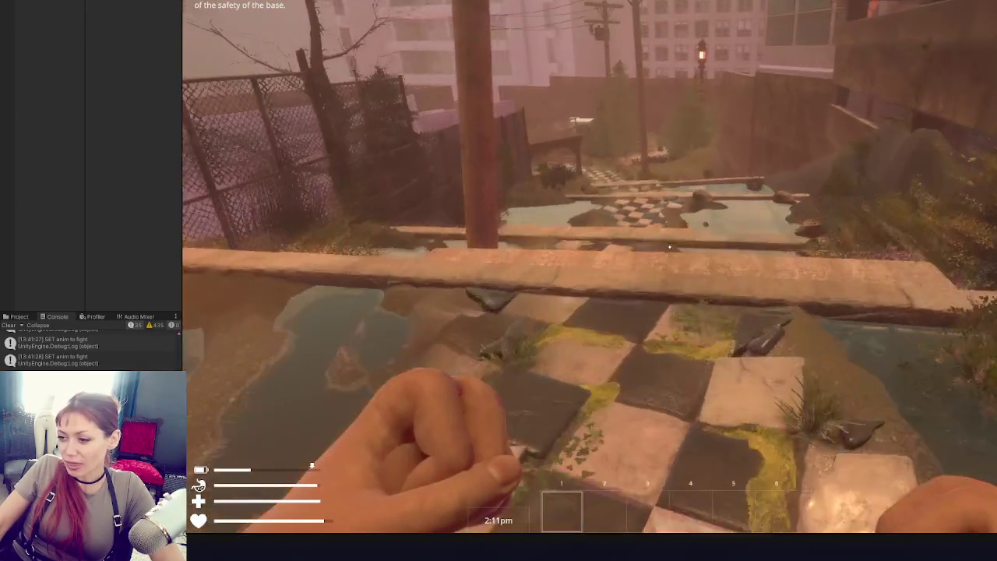
pyautogui.press('w')
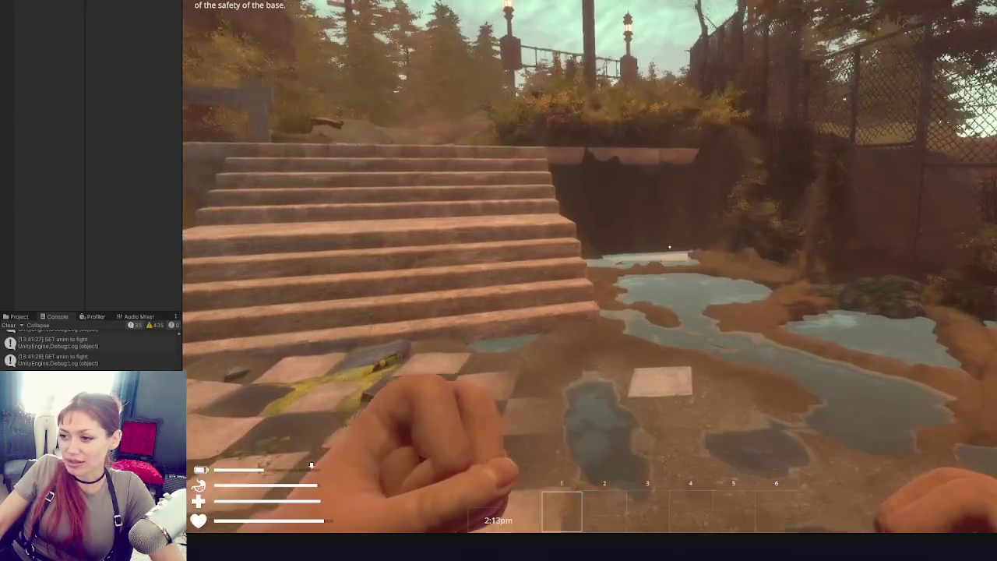
pyautogui.press('w')
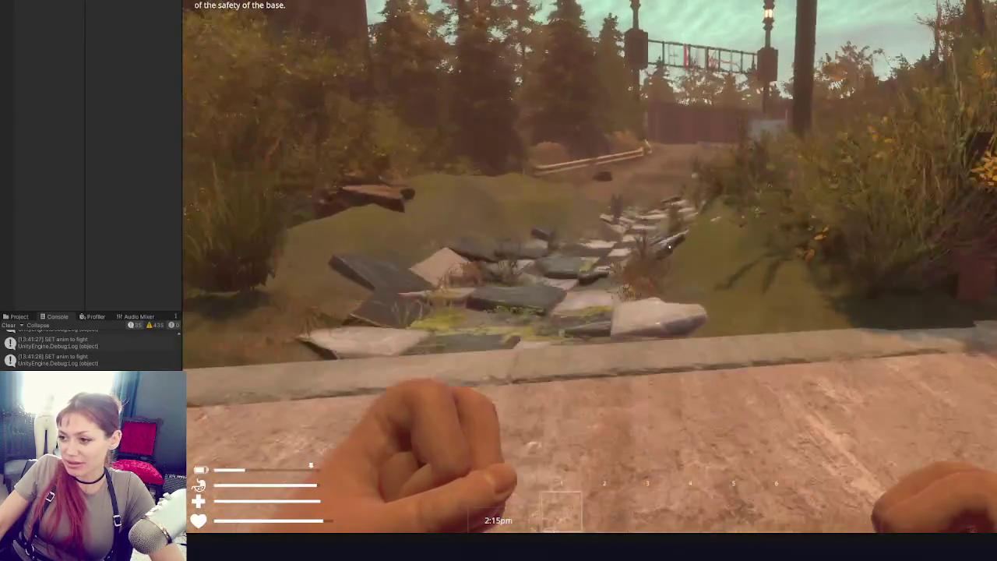
pyautogui.press('w')
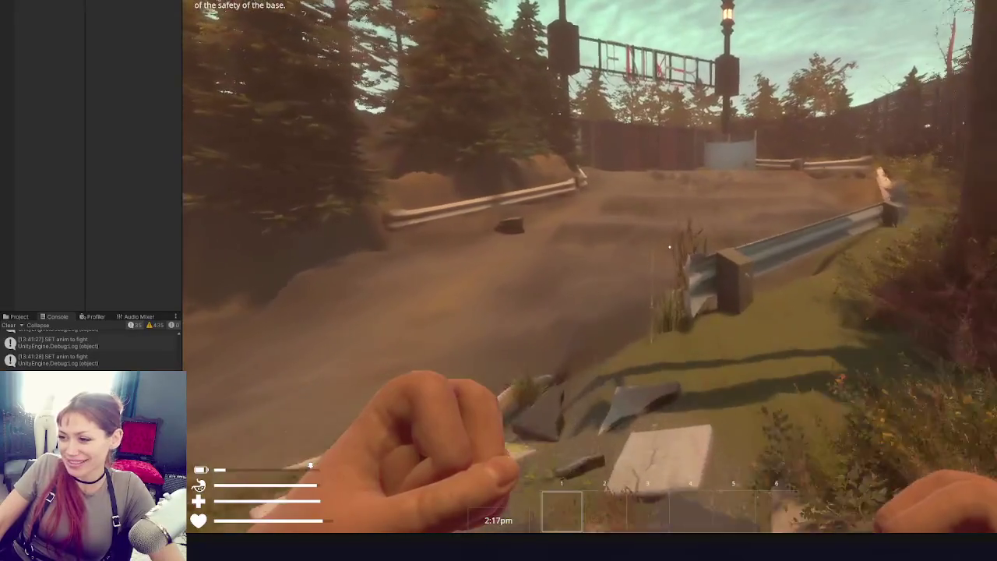
pyautogui.press('w')
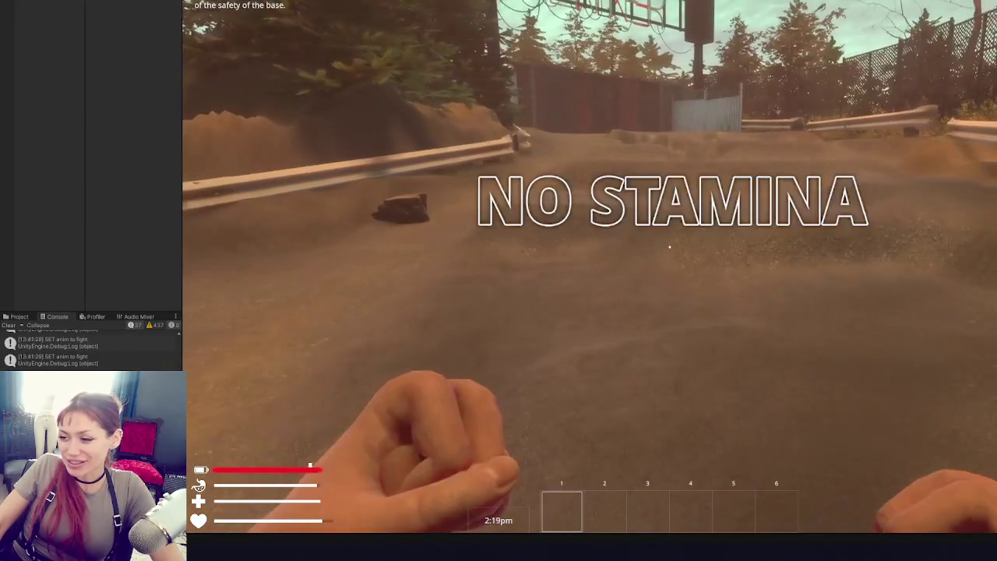
# - Pause, exit Play mode with Ctrl+P, and widen the hierarchy panel
pyautogui.press('Escape')
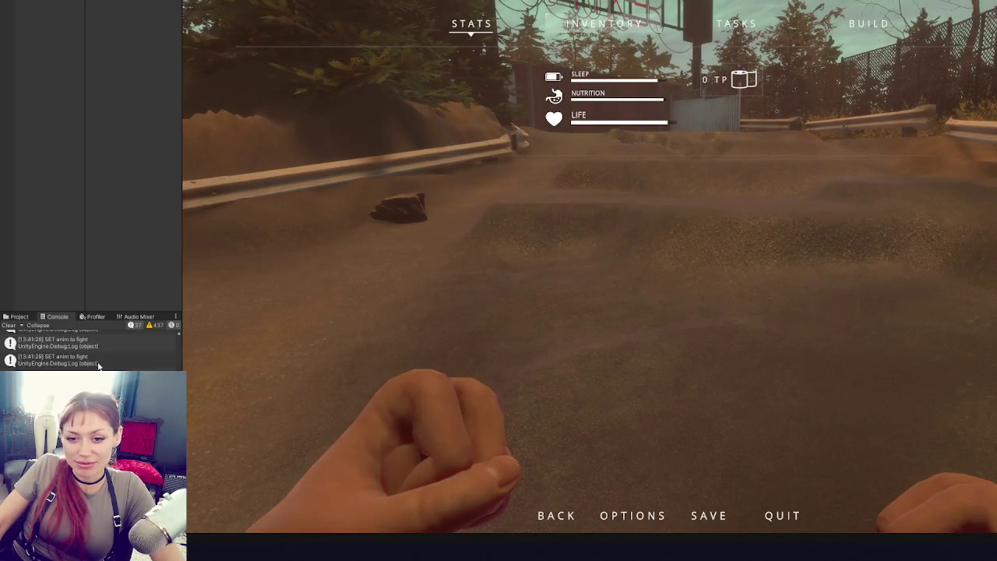
pyautogui.hotkey('ctrl', 'p')
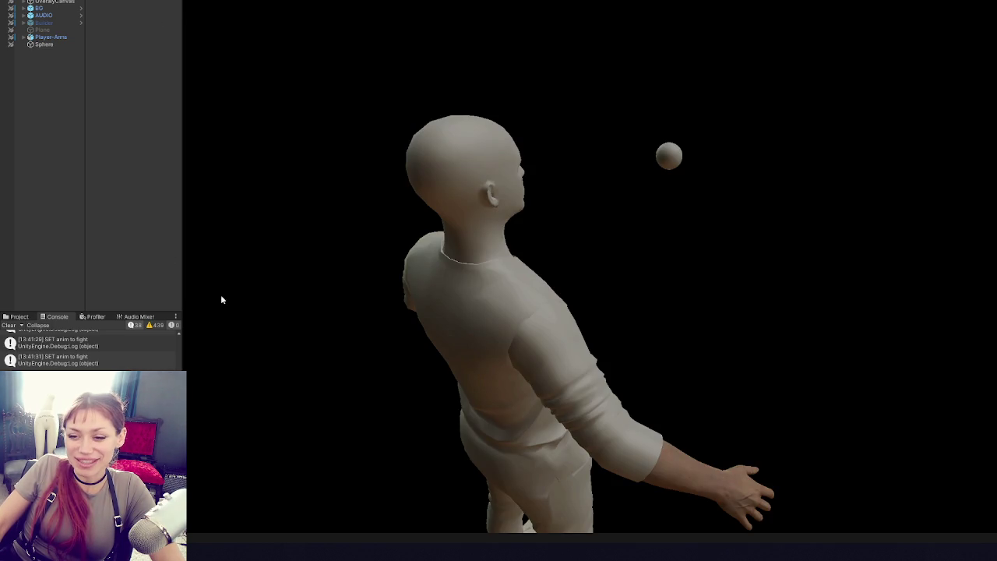
pyautogui.moveTo(182, 281); pyautogui.dragTo(309, 293)
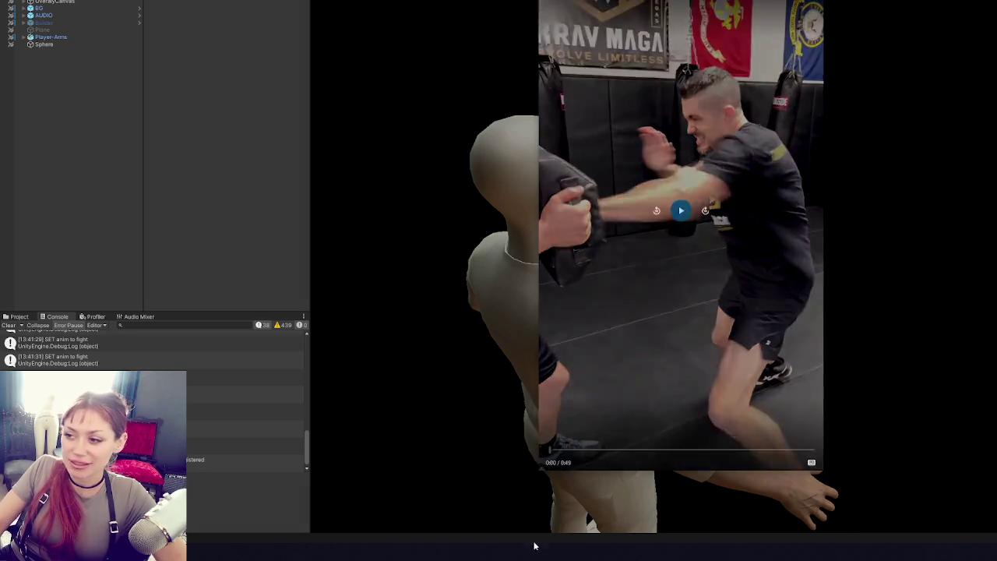
# - Play the Krav Maga pad-striking reference video in the floating player
pyautogui.click(621, 213)
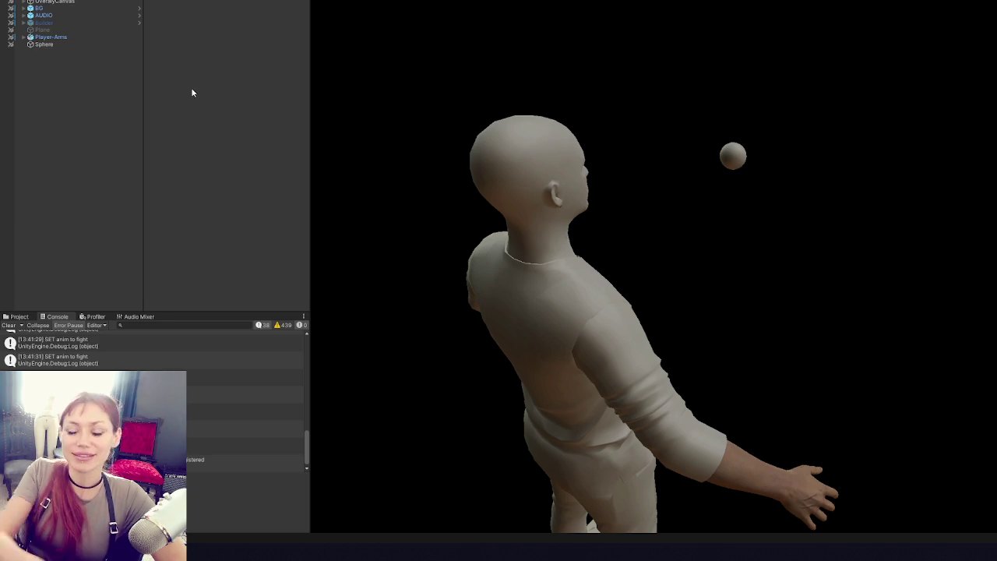
# - Scroll up in the game view as the scene loads into the fenced base
pyautogui.scroll(10, 220, 372)
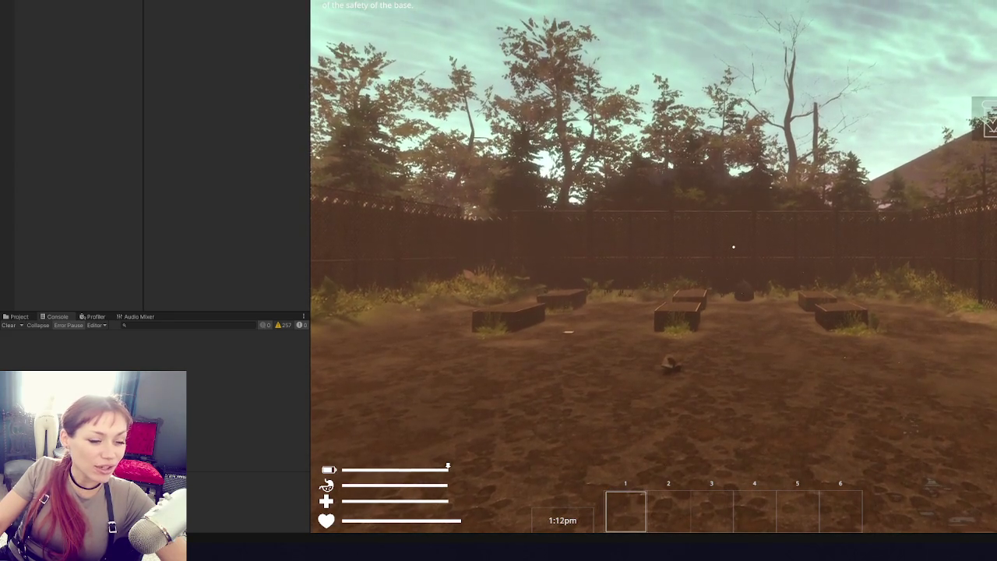
# - Open the in-game menu on the Stats tab with Sleep, Nutrition and Life bars
pyautogui.press('Escape')
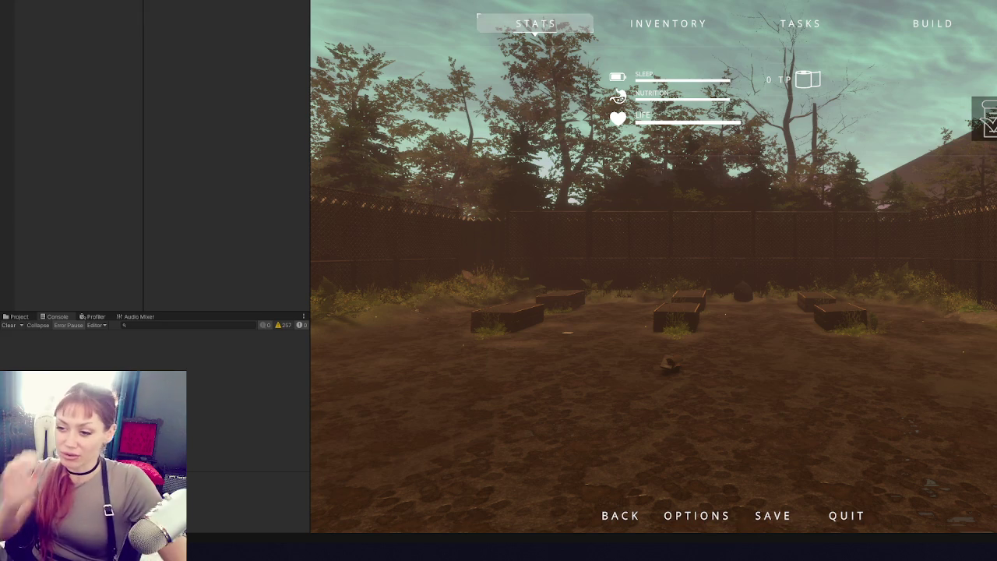
# - Resume play and pick up the kettle, plank, rock and cyan item into the hotbar
pyautogui.press('Escape')
pyautogui.click(820, 312)
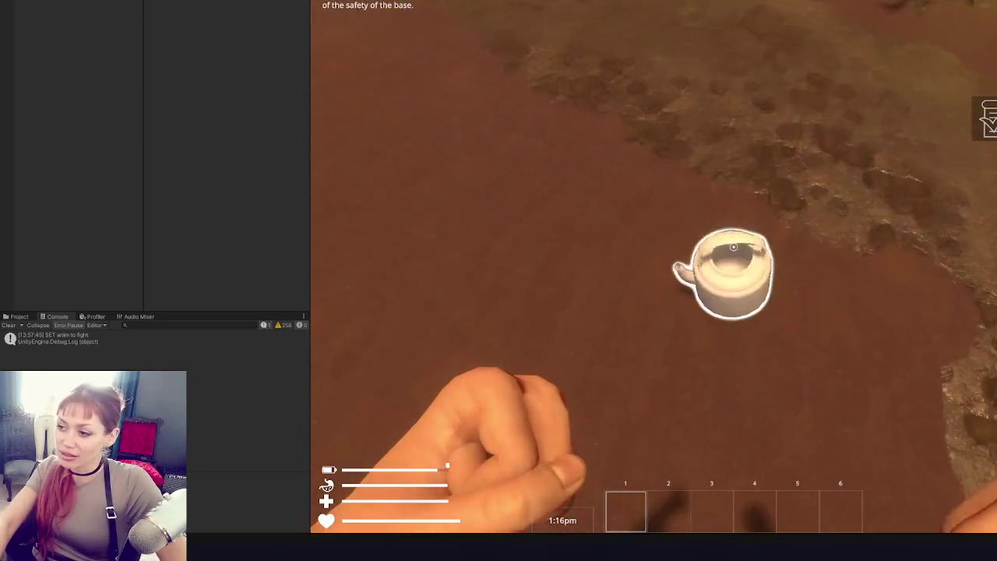
pyautogui.press('e')
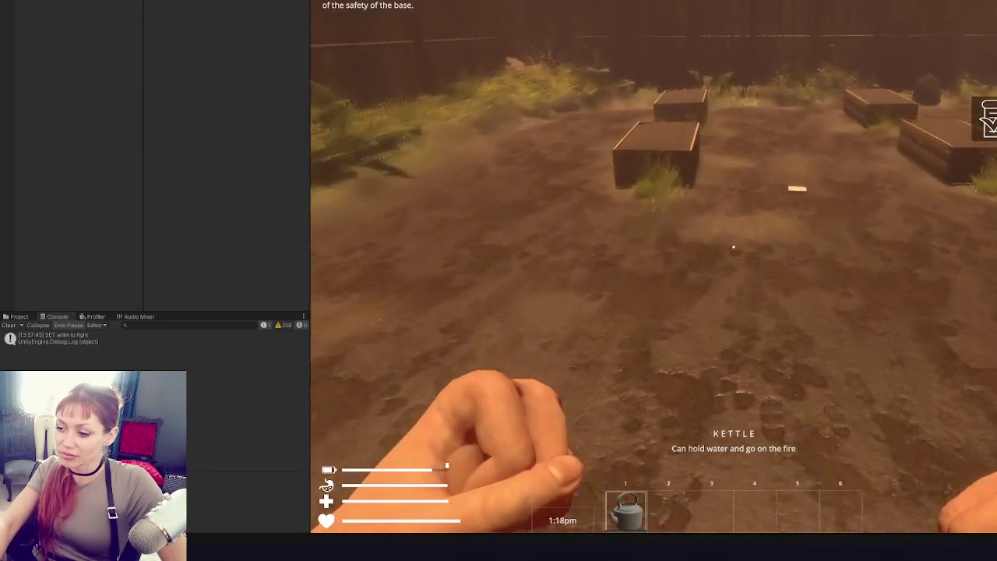
pyautogui.press('w')
pyautogui.press('e')
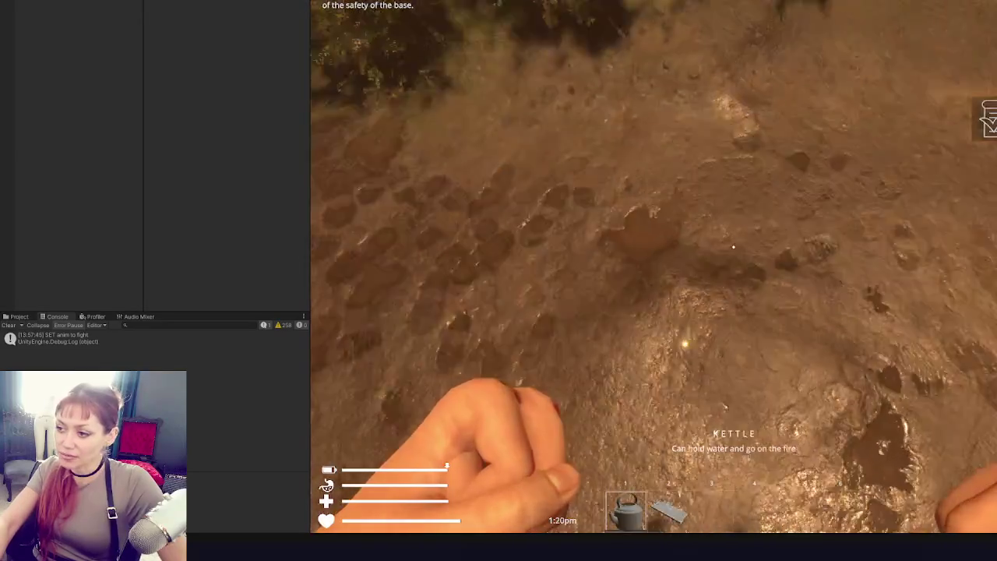
pyautogui.press('e')
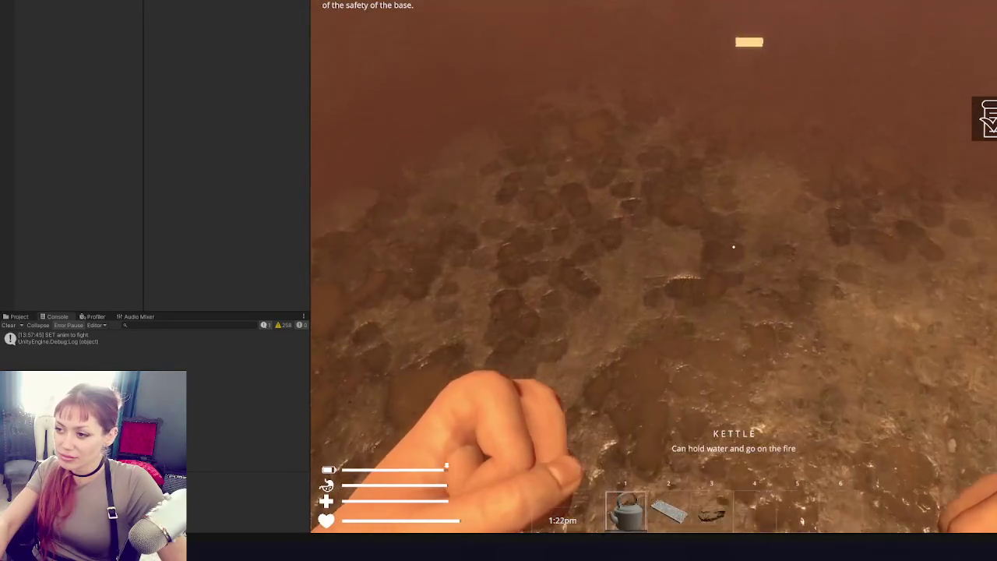
pyautogui.press('e')
# - Walk to the metal blade, try grabbing it several times, then stop Play mode
pyautogui.press('w')
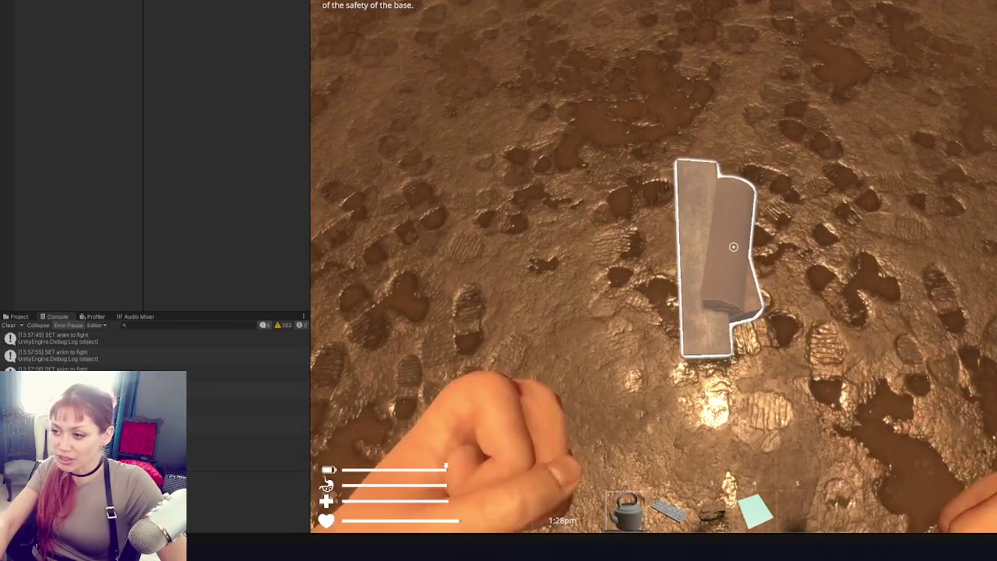
pyautogui.press('e')
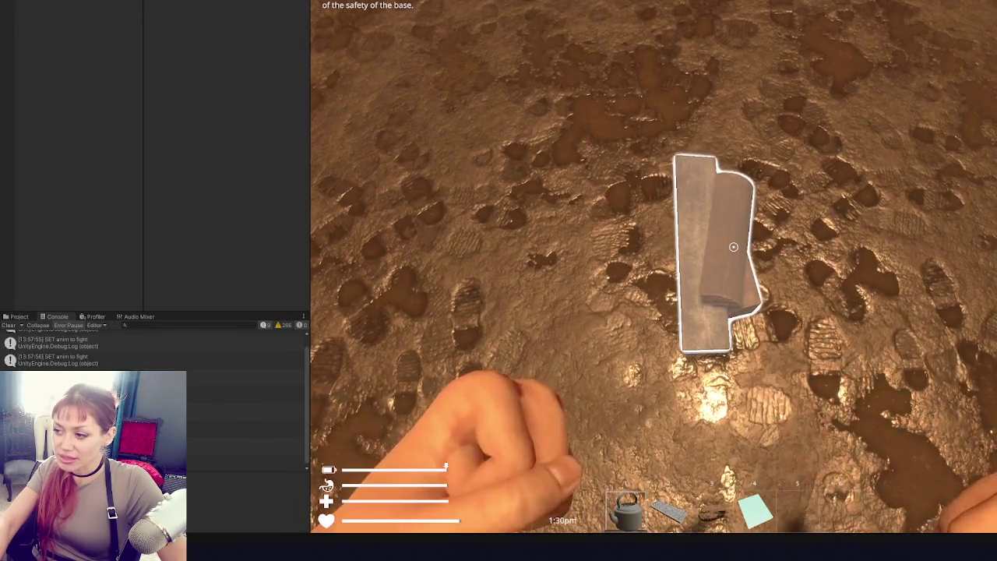
pyautogui.press('e')
pyautogui.press('e')
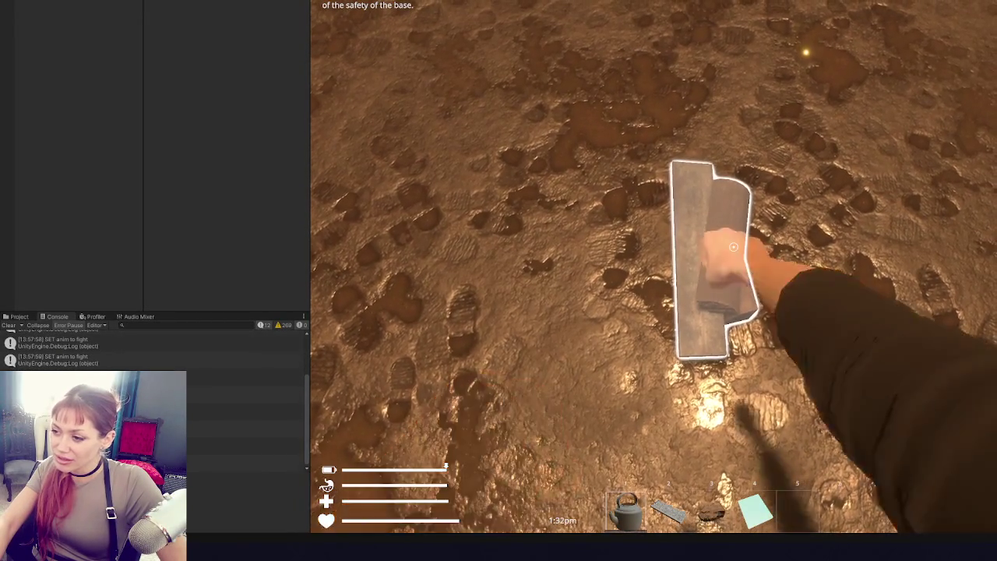
pyautogui.press('e')
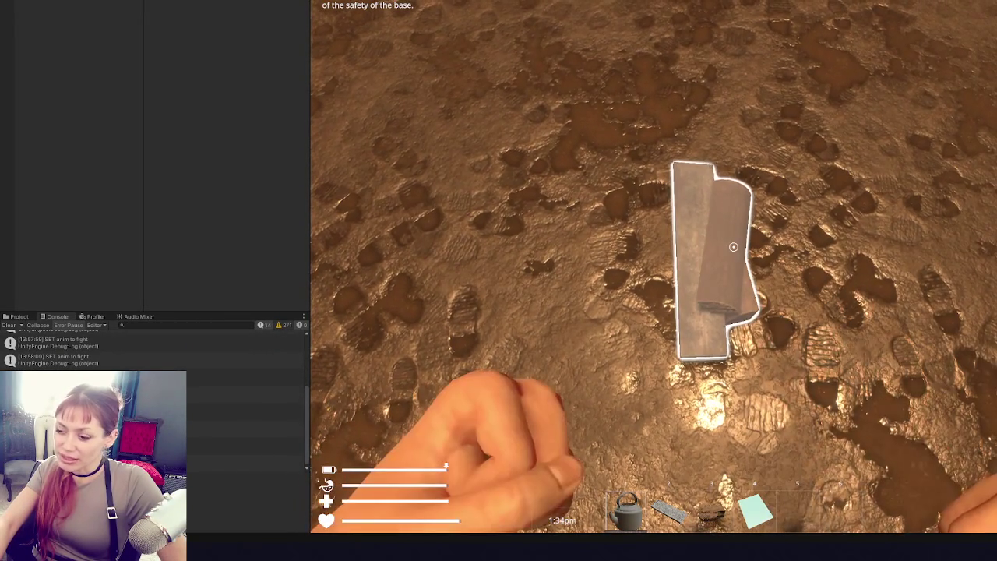
pyautogui.press('e')
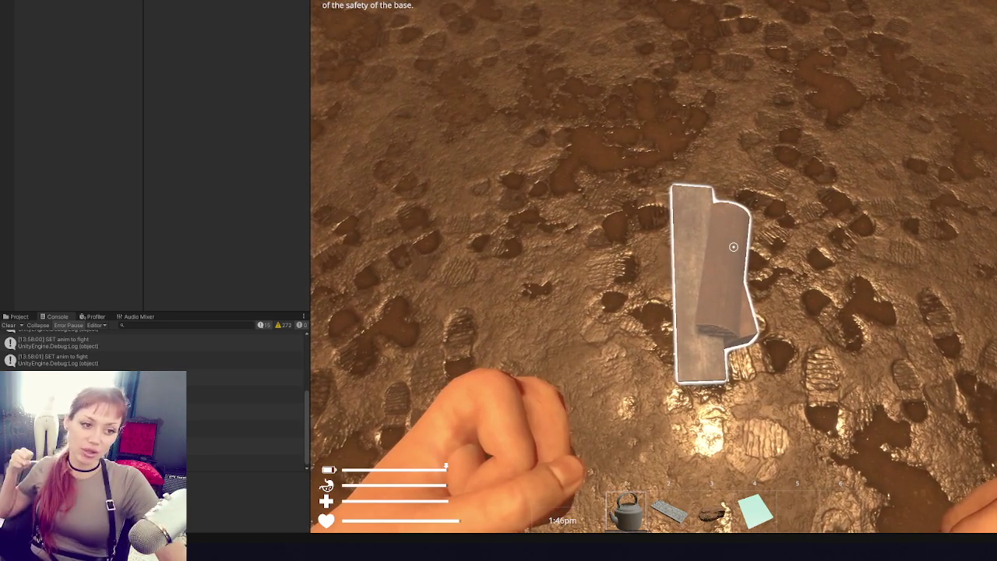
pyautogui.press('Tab')
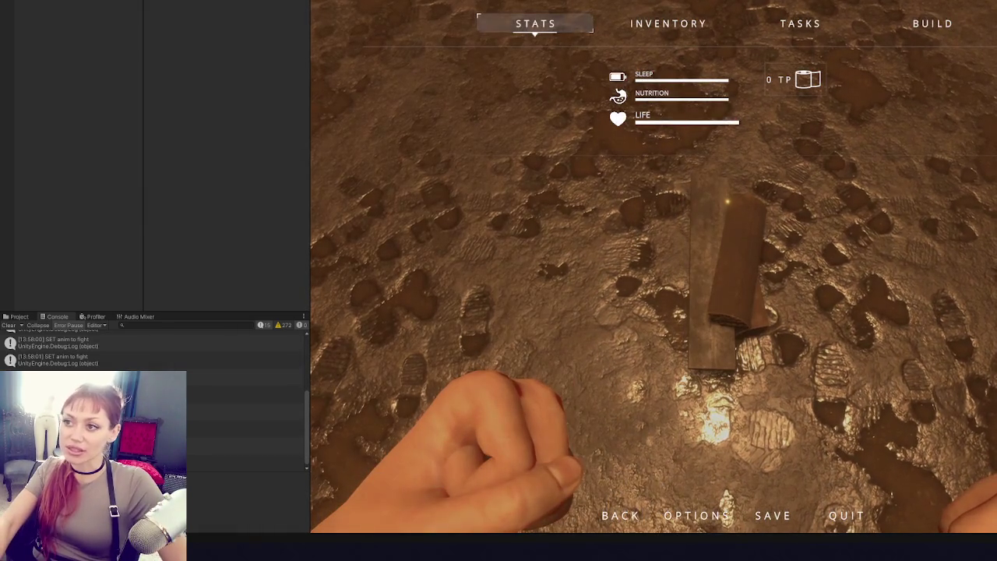
pyautogui.hotkey('ctrl', 'p')
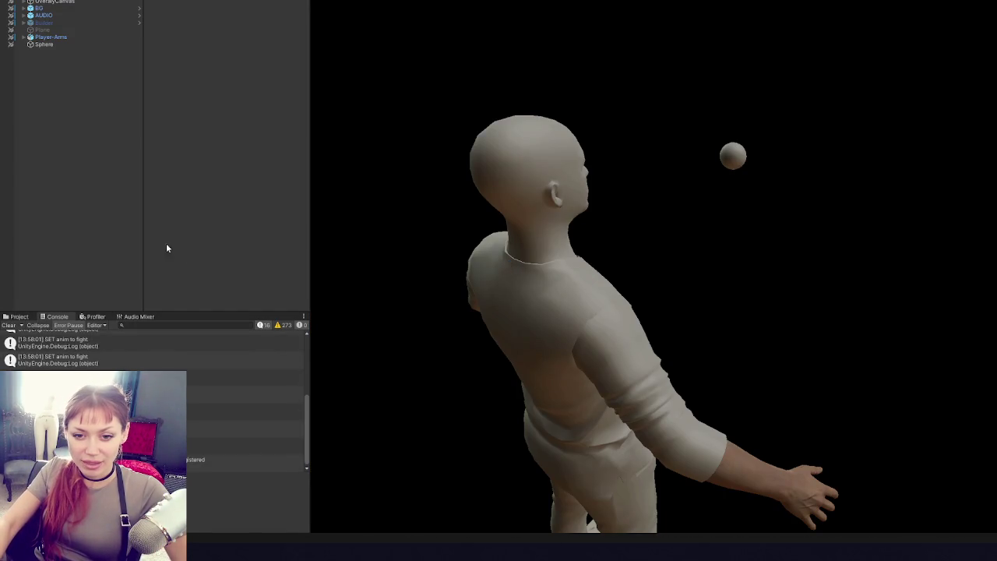
# - Show the Project assets panel and bring up the Window > Layouts list
pyautogui.click(19, 317)
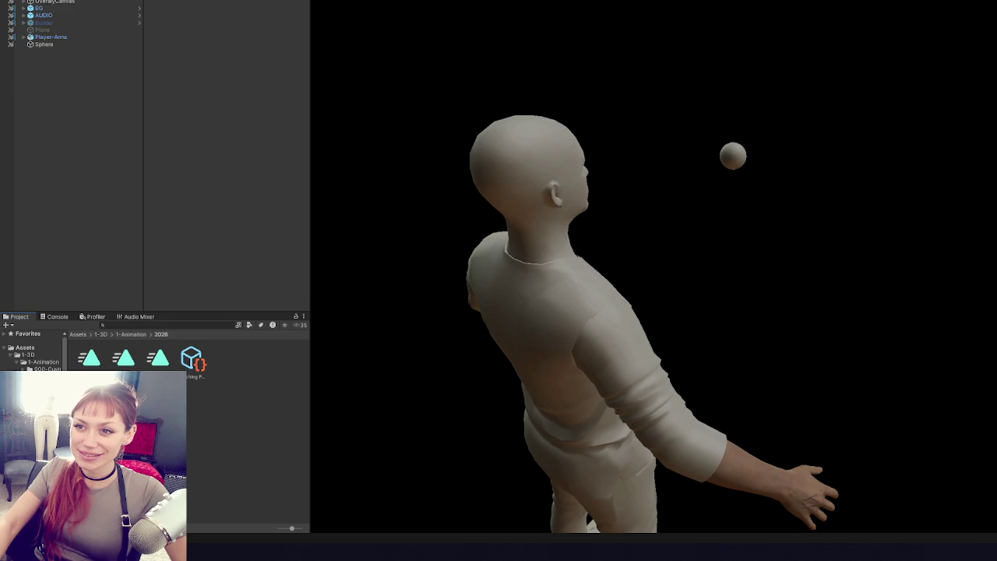
pyautogui.moveTo(351, 58)
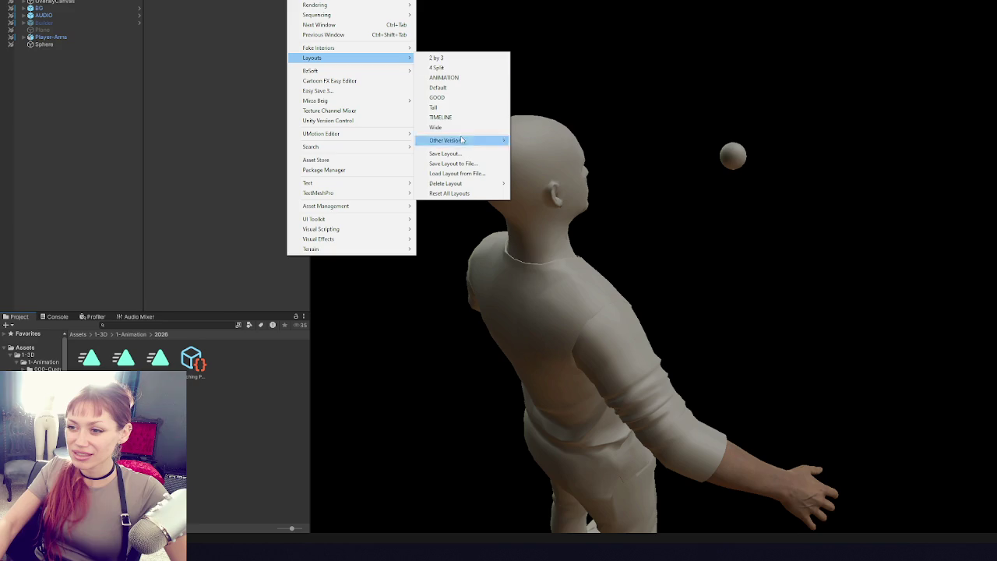
# - Switch to the ANIMATION layout and load the Punching Player Arms UMotion project
pyautogui.click(448, 81)
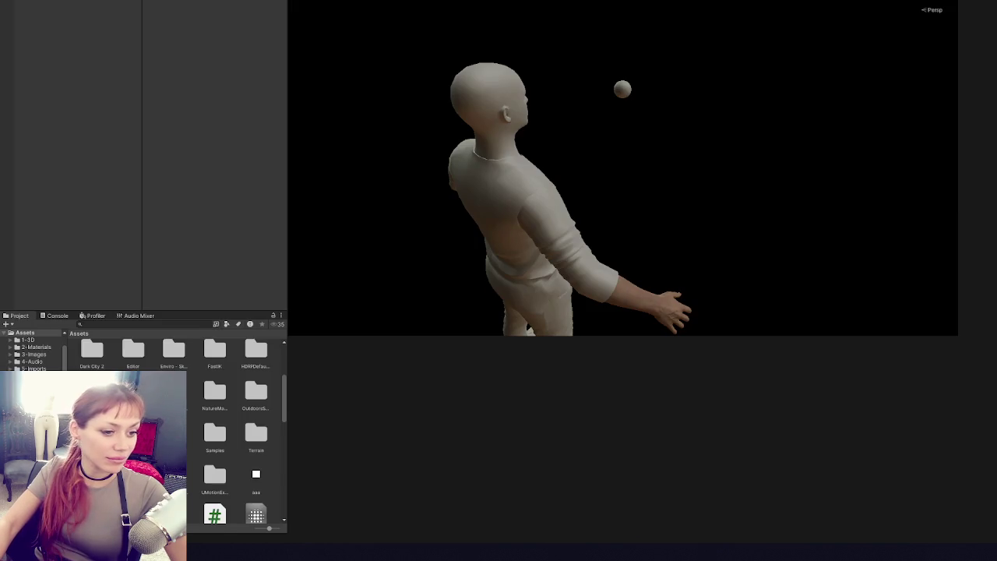
pyautogui.click(305, 350)
pyautogui.moveTo(350, 389)
pyautogui.click(480, 393)
# - Select the Punching Arms clip and start duplicating it
pyautogui.click(327, 360)
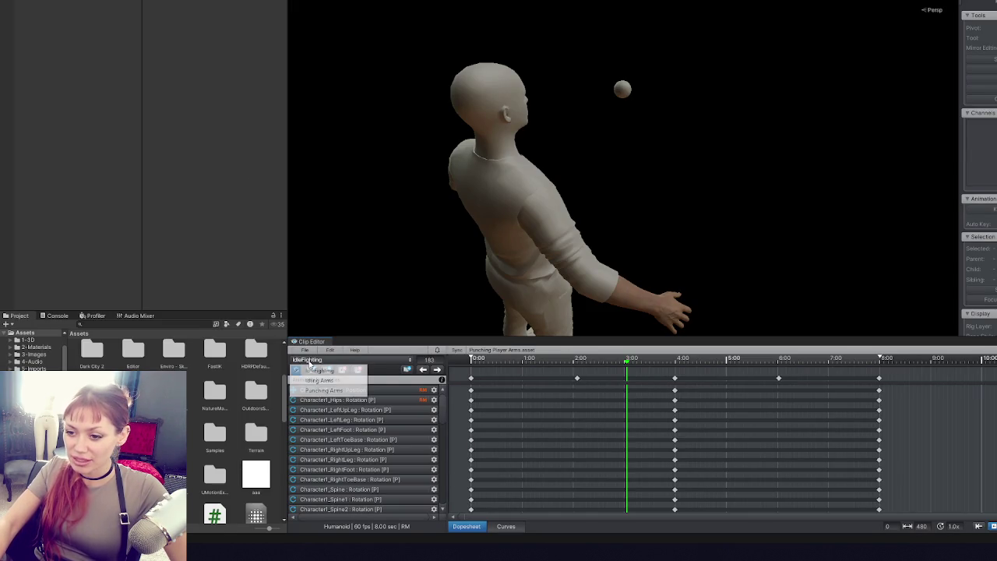
pyautogui.click(329, 389)
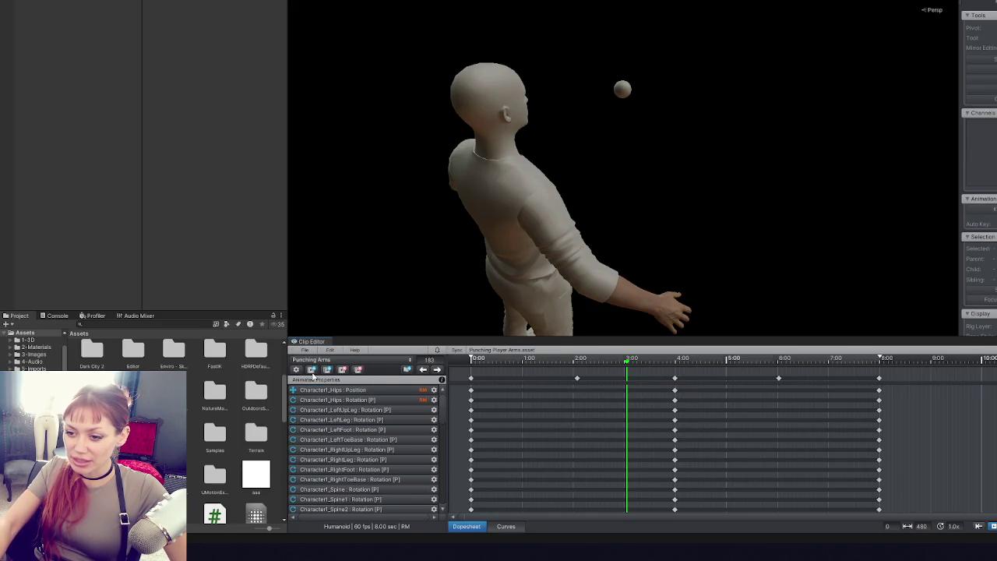
pyautogui.click(328, 369)
# - Create the Grabbing duplicate and stretch all its keyframes from 0.40 to 1.67 seconds
pyautogui.write('ch')
pyautogui.write('ing')
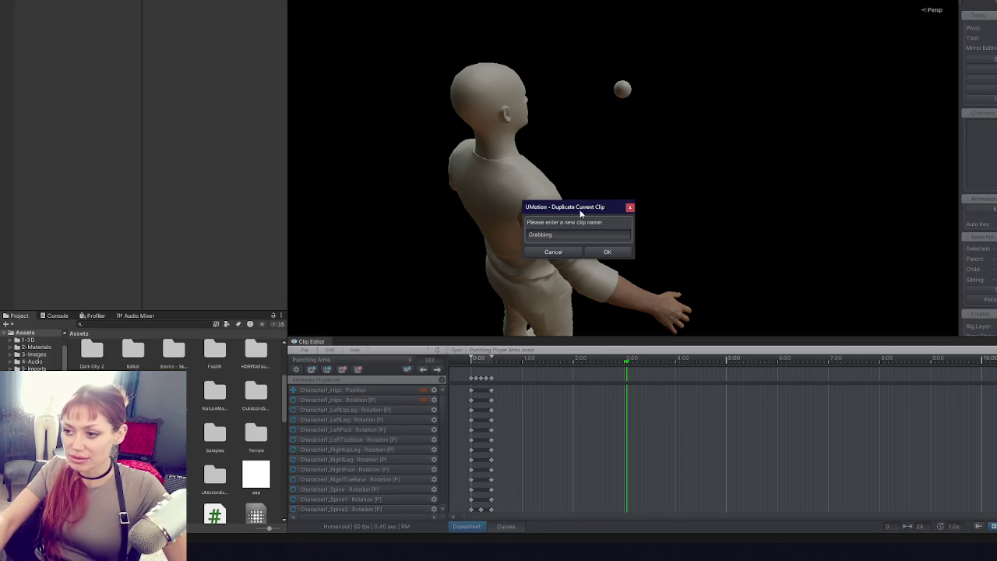
pyautogui.click(607, 252)
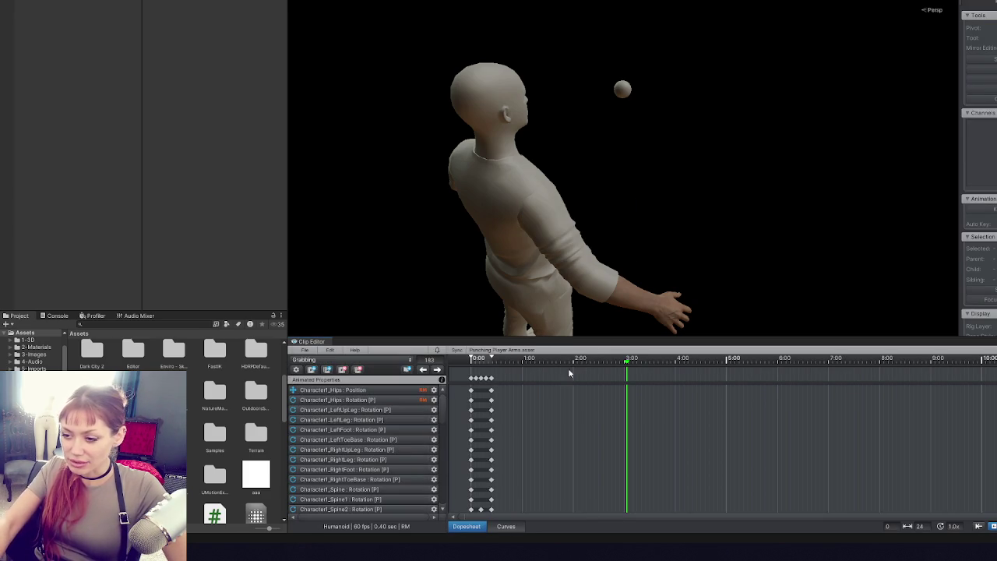
pyautogui.moveTo(477, 346); pyautogui.dragTo(478, 194)
pyautogui.hotkey('ctrl', 'a')
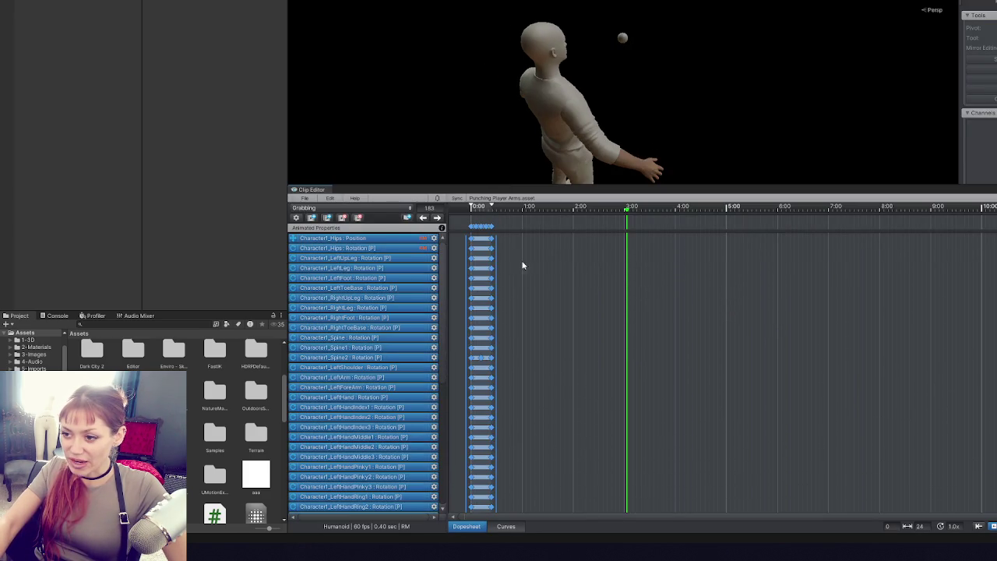
pyautogui.moveTo(494, 257); pyautogui.dragTo(560, 250)
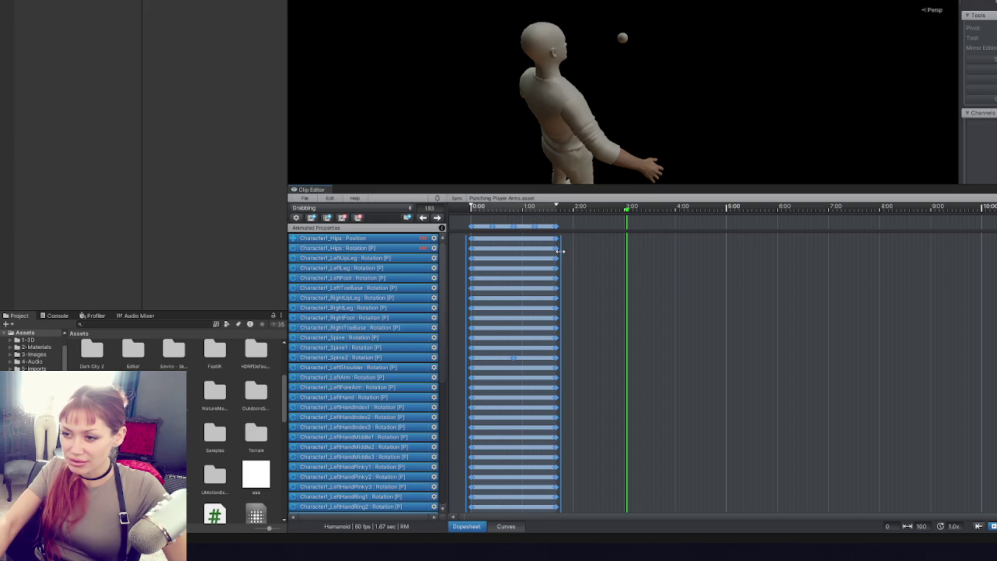
pyautogui.click(515, 211)
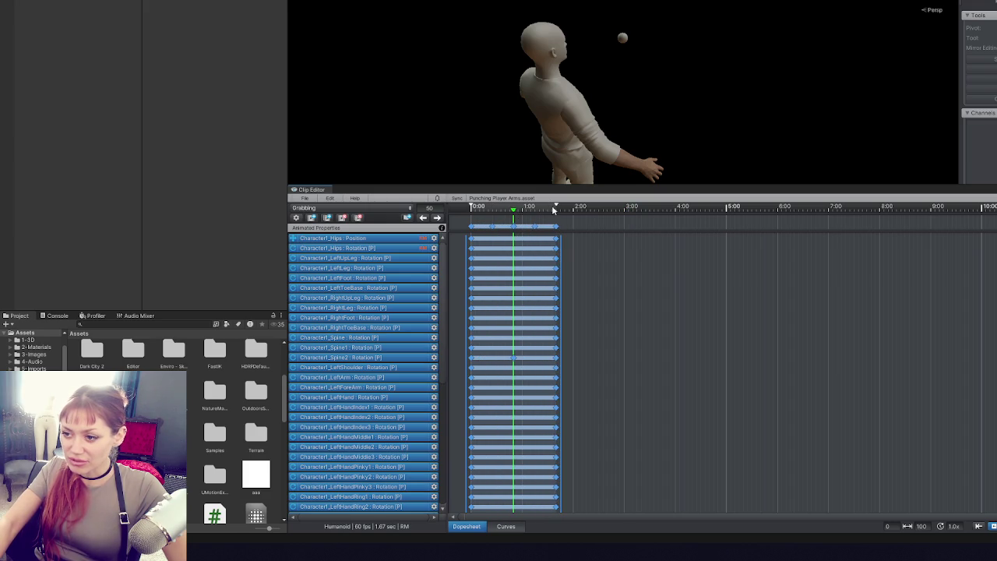
pyautogui.click(580, 293)
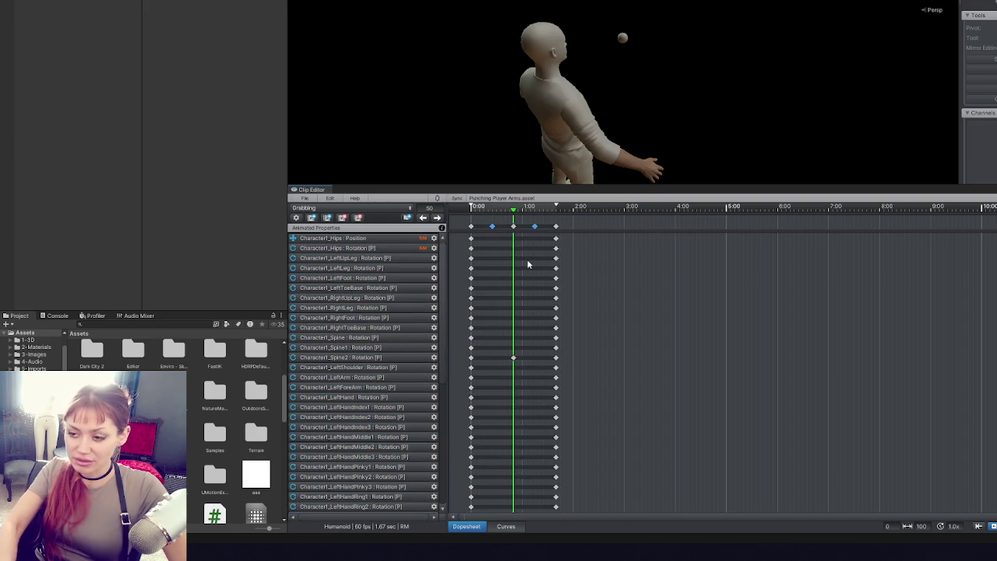
pyautogui.click(457, 206)
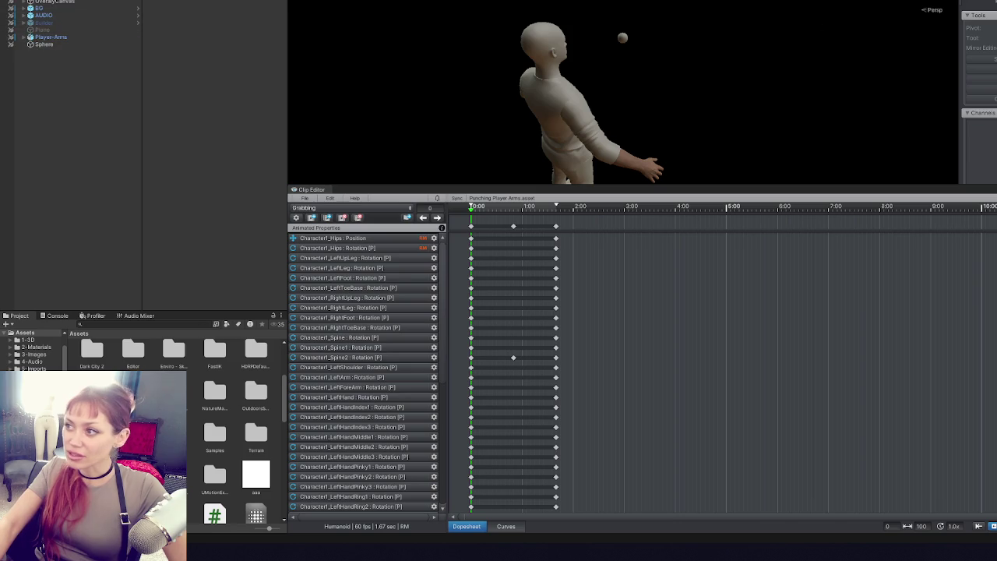
# - Select the upper arm bones and frame the left shoulder from behind the character
pyautogui.click(627, 156)
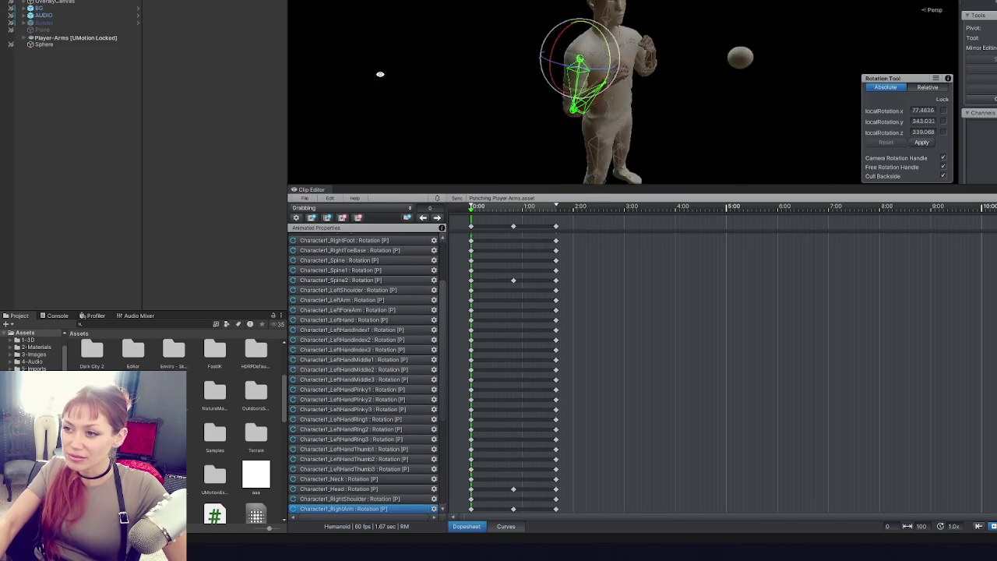
pyautogui.moveTo(407, 166)
pyautogui.mouseDown()
pyautogui.moveTo(822, 86)
pyautogui.moveTo(678, 550)
pyautogui.mouseUp()
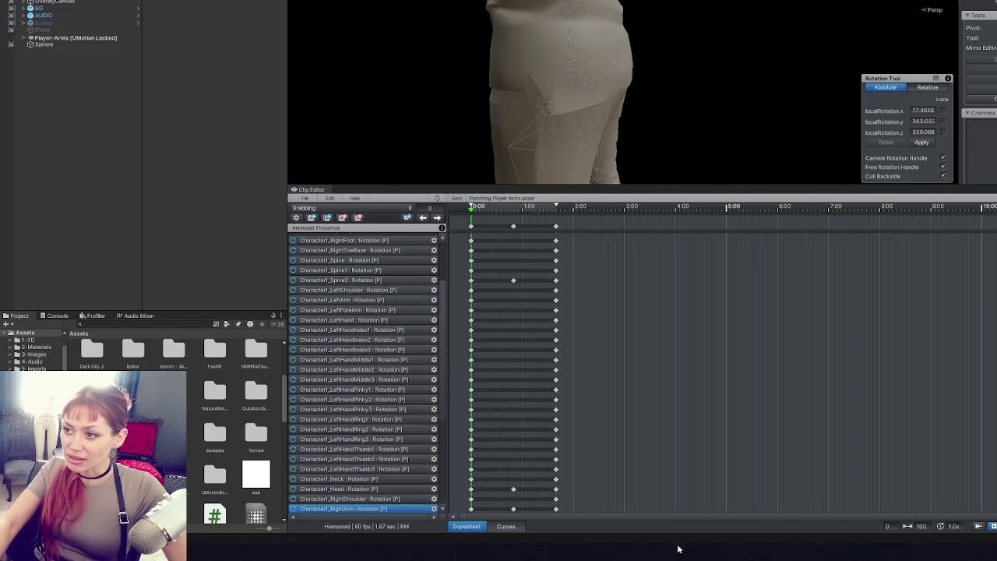
pyautogui.scroll(-3, 663, 101)
pyautogui.moveTo(663, 102)
pyautogui.mouseDown()
pyautogui.moveTo(686, 117)
pyautogui.moveTo(699, 109)
pyautogui.moveTo(649, 123)
pyautogui.mouseUp()
pyautogui.moveTo(644, 187); pyautogui.dragTo(643, 363)
pyautogui.click(350, 476)
pyautogui.scroll(-1, 551, 388)
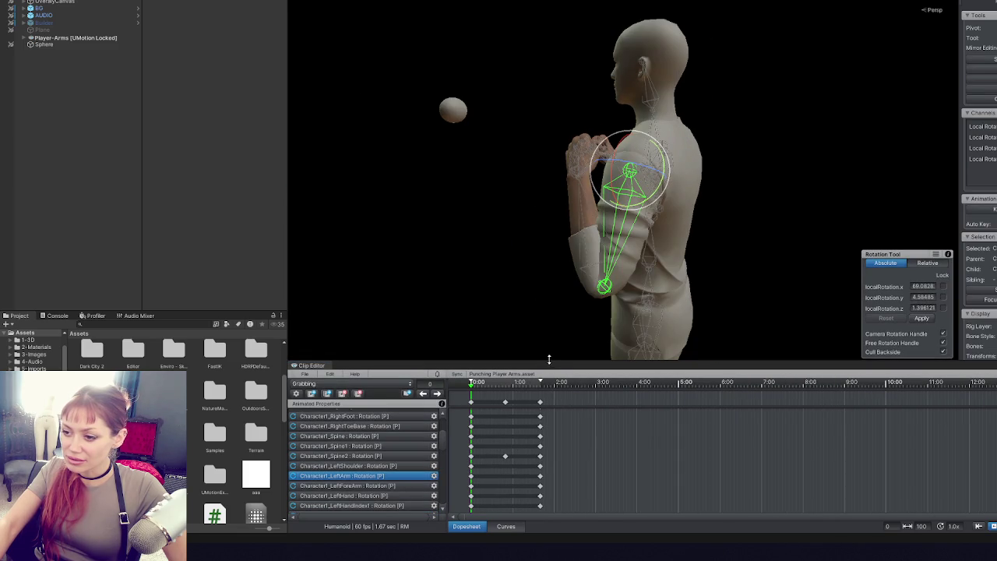
pyautogui.moveTo(550, 359); pyautogui.dragTo(549, 226)
pyautogui.hscroll(2, 452, 356)
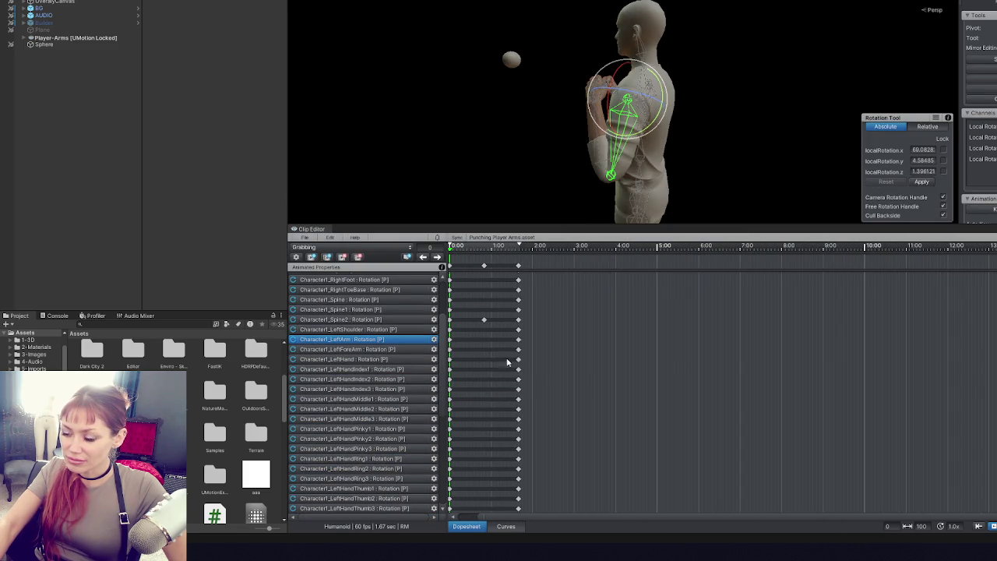
pyautogui.scroll(1, 514, 356)
pyautogui.scroll(-2, 383, 358)
pyautogui.scroll(2, 388, 355)
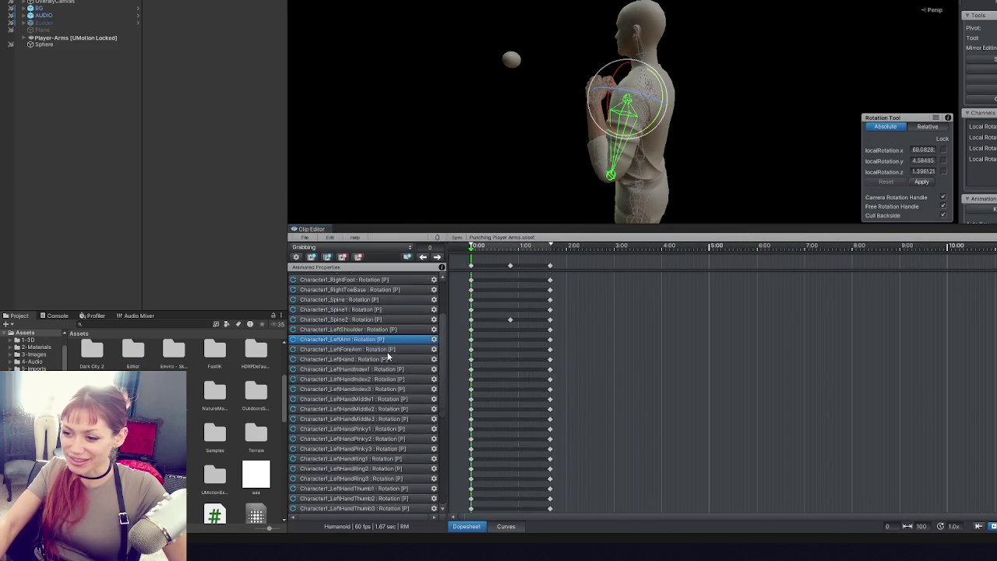
pyautogui.scroll(3, 387, 356)
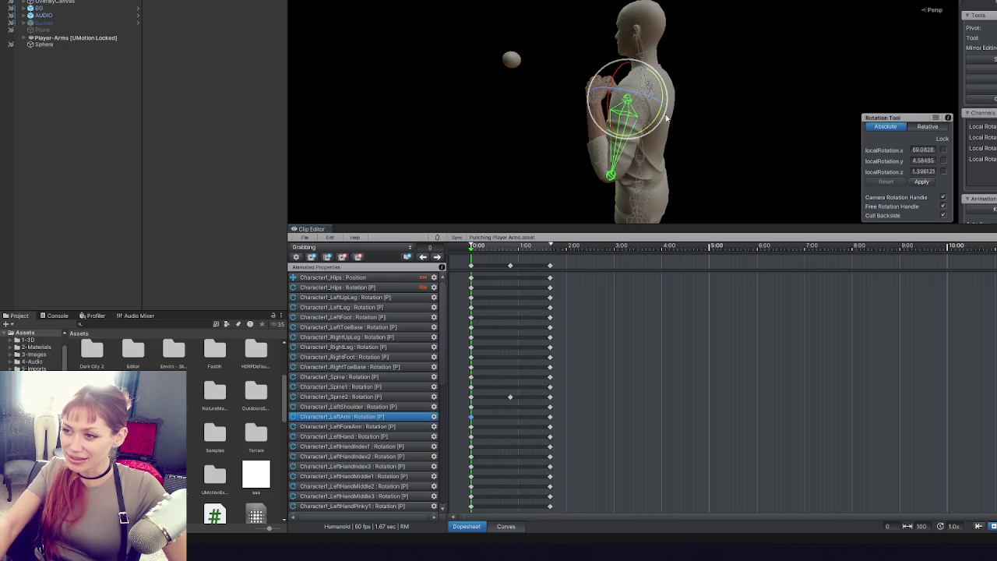
pyautogui.moveTo(713, 106)
pyautogui.mouseDown()
pyautogui.moveTo(587, 77)
pyautogui.moveTo(568, 95)
pyautogui.moveTo(729, 136)
pyautogui.moveTo(576, 66)
pyautogui.moveTo(449, 52)
pyautogui.moveTo(772, 198)
pyautogui.moveTo(762, 164)
pyautogui.moveTo(678, 109)
pyautogui.moveTo(470, 101)
pyautogui.moveTo(483, 99)
pyautogui.mouseUp()
# - Pose the left forearm to about 9.84, 3.87, 298.08 and nudge the upper arm
pyautogui.click(670, 142)
pyautogui.moveTo(566, 75); pyautogui.dragTo(568, 84)
pyautogui.moveTo(569, 84)
pyautogui.mouseDown()
pyautogui.moveTo(671, 104)
pyautogui.moveTo(848, 75)
pyautogui.mouseUp()
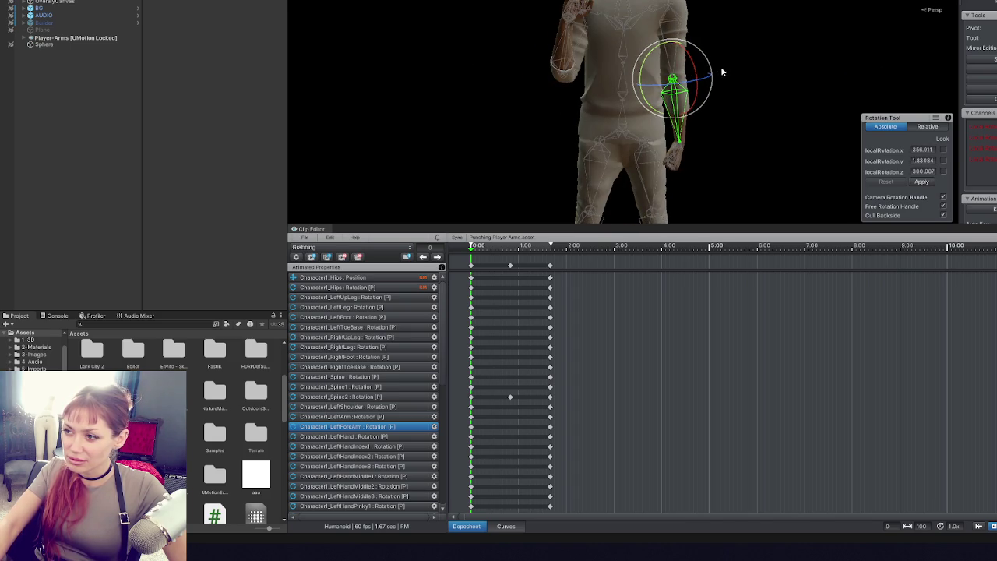
pyautogui.click(682, 39)
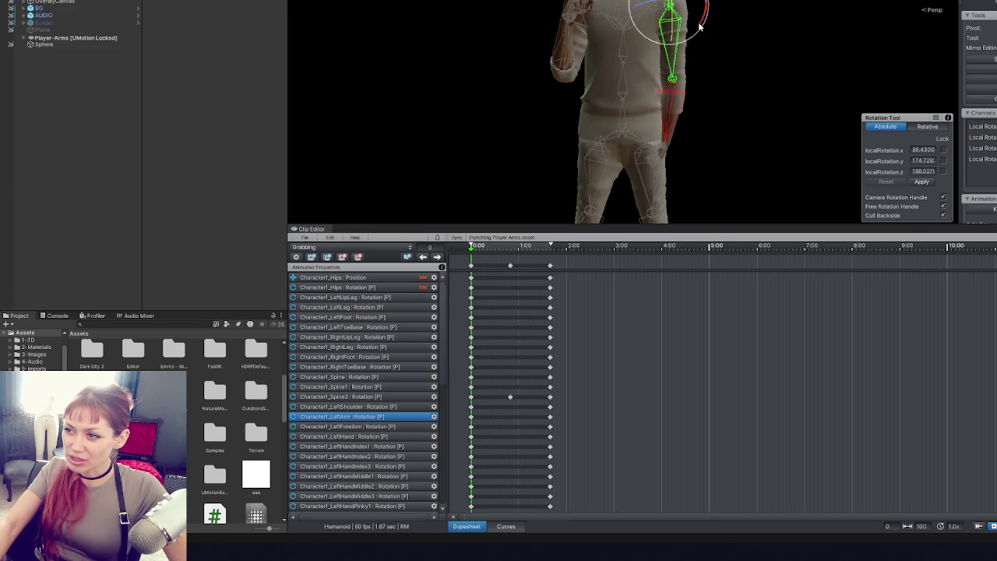
pyautogui.moveTo(700, 27); pyautogui.dragTo(696, 35)
pyautogui.click(676, 109)
pyautogui.moveTo(676, 109)
pyautogui.mouseDown()
pyautogui.moveTo(471, 94)
pyautogui.moveTo(390, 73)
pyautogui.mouseUp()
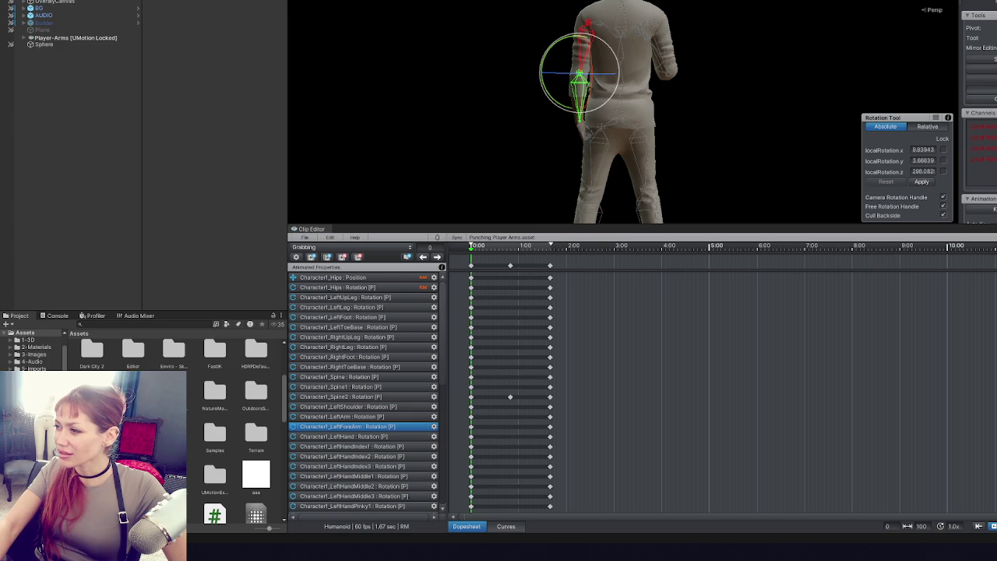
pyautogui.moveTo(579, 101); pyautogui.dragTo(580, 47)
pyautogui.hotkey('ctrl', 'z')
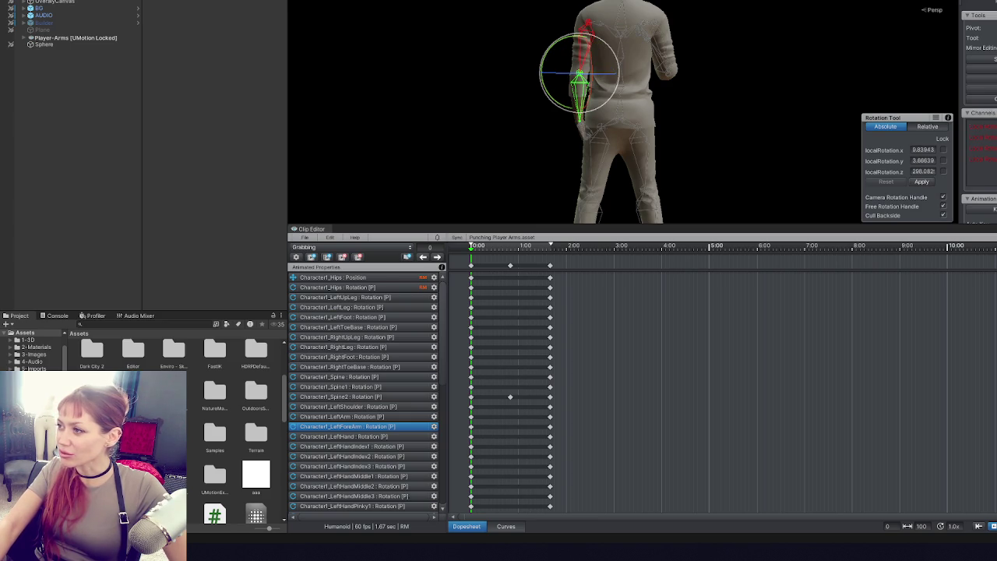
# - Frame the left forearm and apply its entered rotation values
pyautogui.scroll(-6, 980, 117)
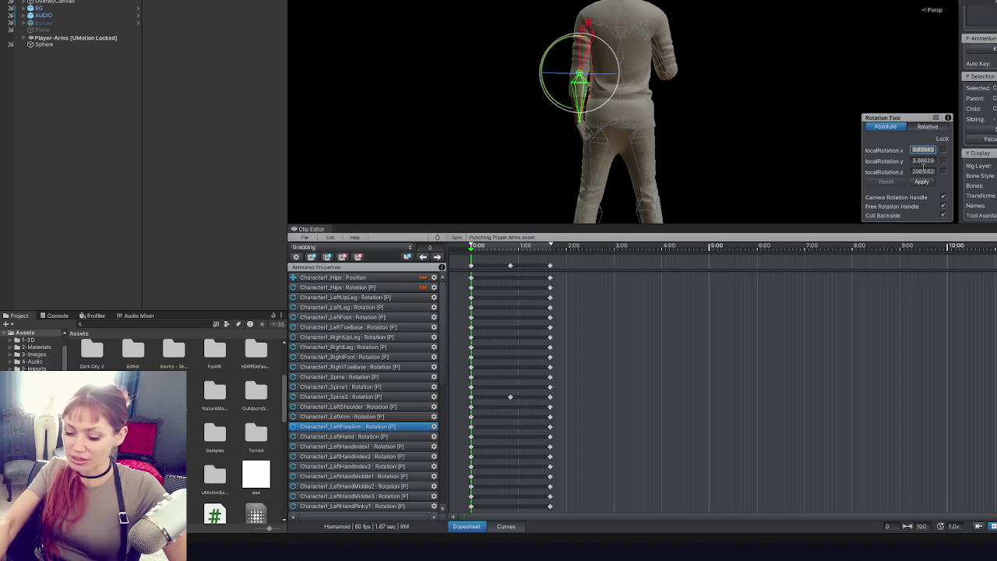
pyautogui.write('0')
pyautogui.press('Return')
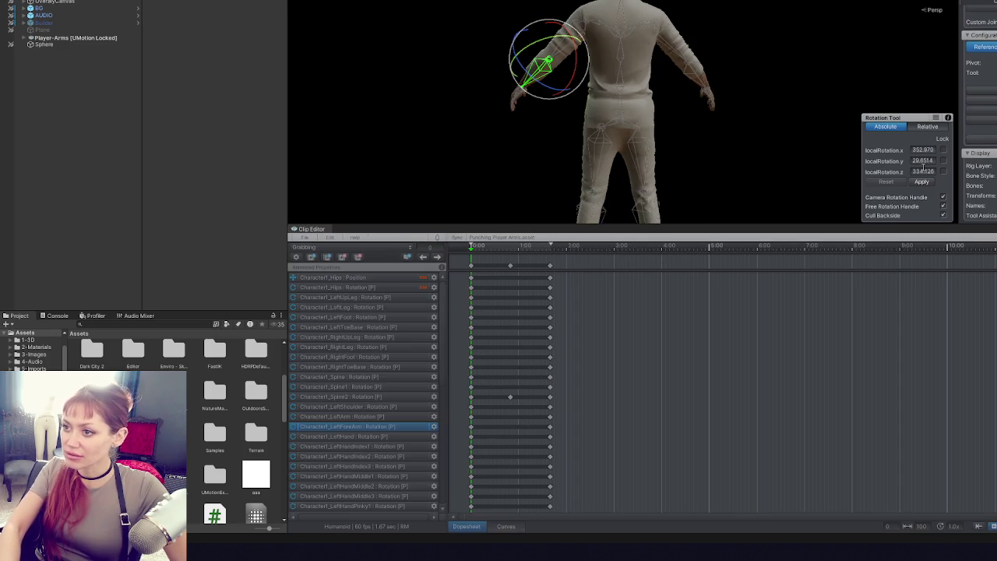
pyautogui.press('f')
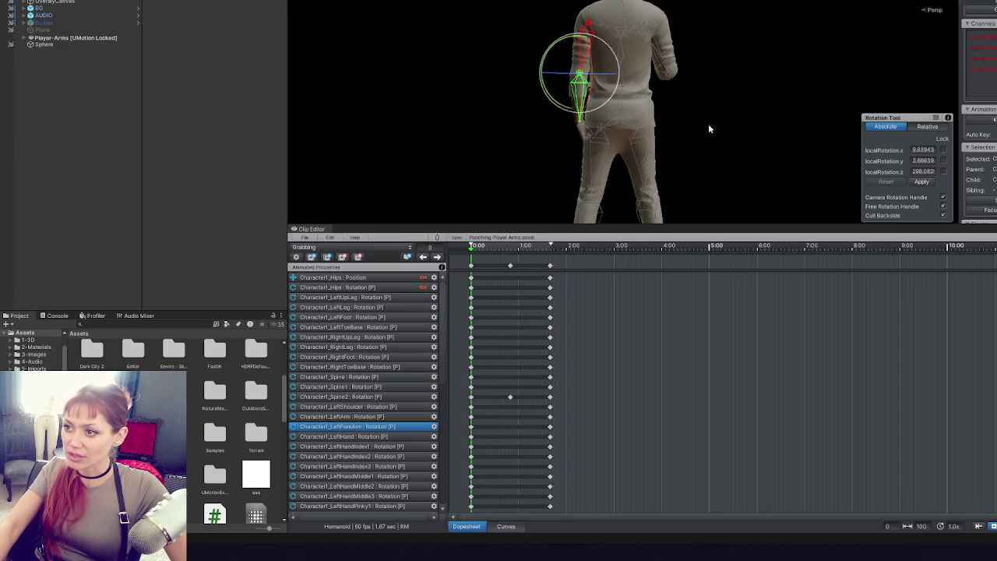
pyautogui.moveTo(708, 124)
pyautogui.mouseDown()
pyautogui.moveTo(790, 118)
pyautogui.moveTo(678, 118)
pyautogui.moveTo(751, 124)
pyautogui.mouseUp()
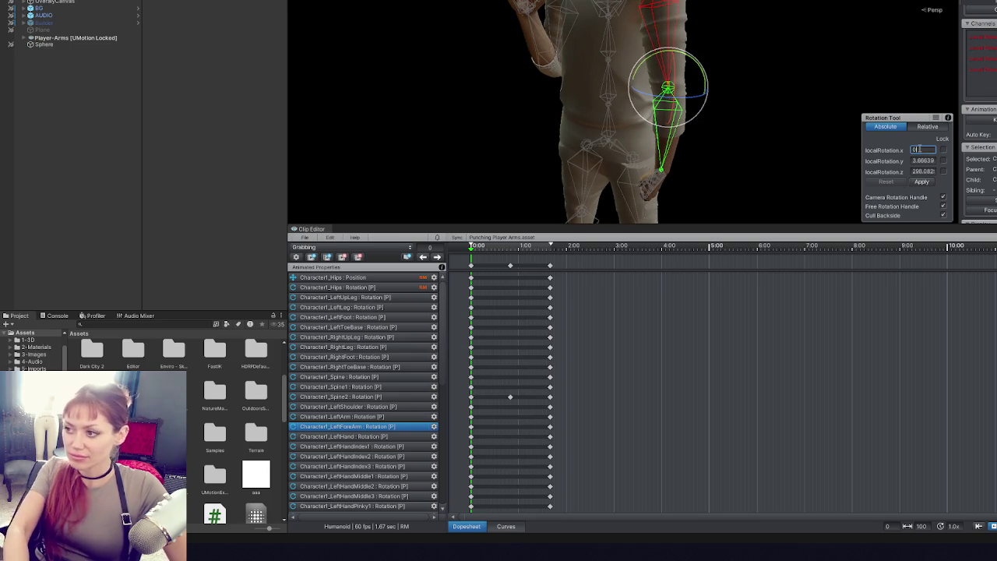
pyautogui.click(925, 183)
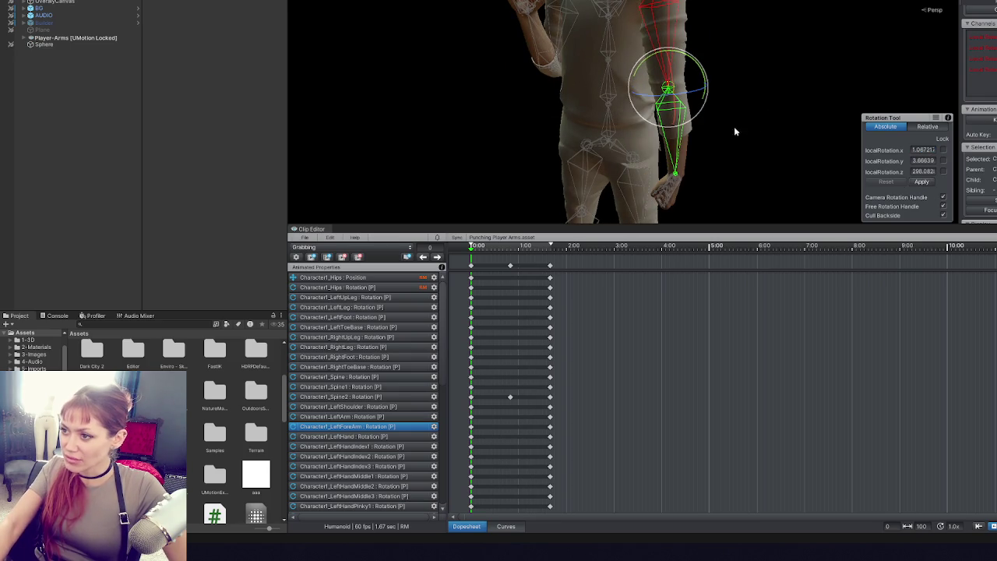
# - Set the left upper arm's local rotation x, y and z to 0
pyautogui.press('Up')
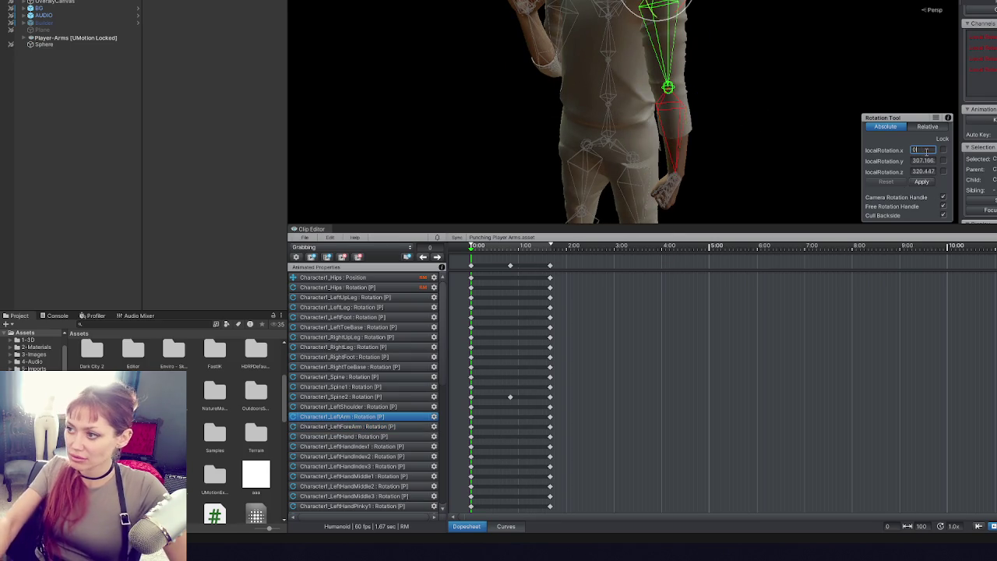
pyautogui.press('Return')
pyautogui.press('Return')
pyautogui.click(922, 181)
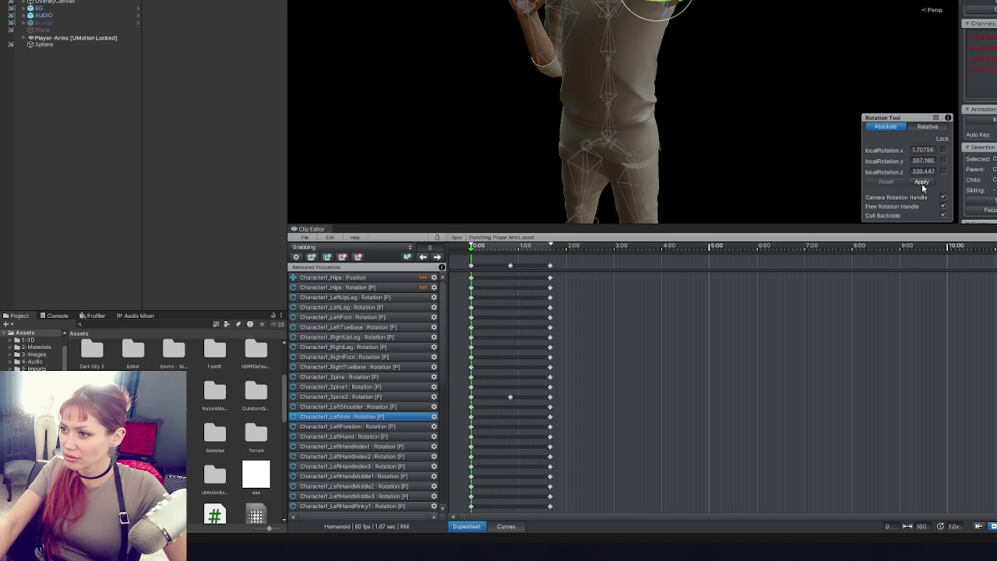
pyautogui.write('0')
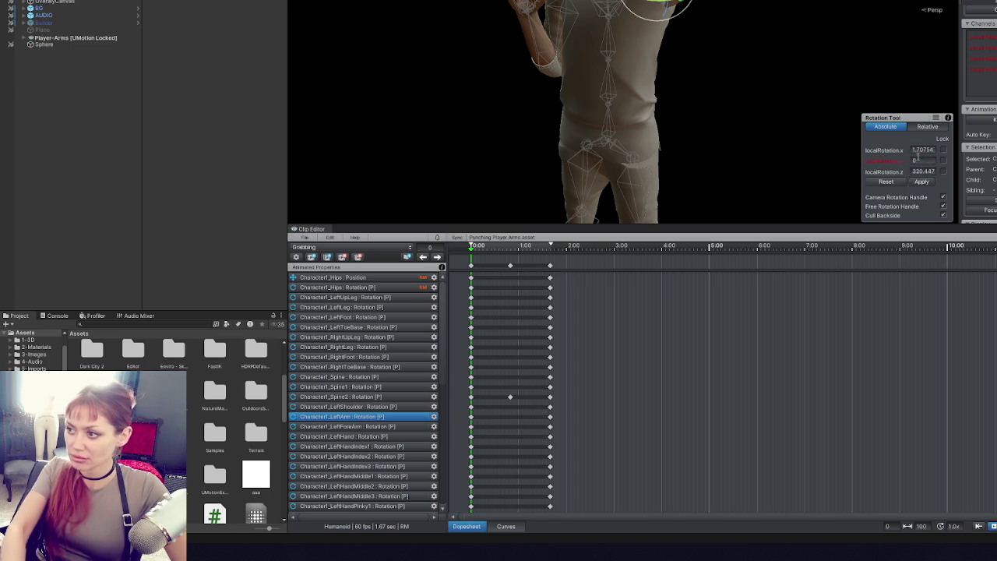
pyautogui.click(924, 183)
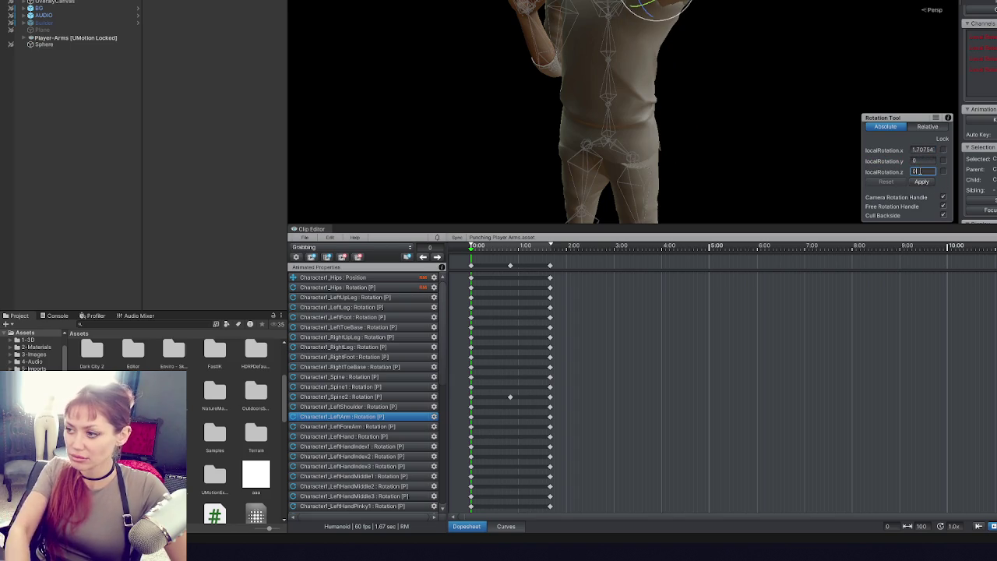
pyautogui.write('0')
pyautogui.click(923, 181)
pyautogui.write('0')
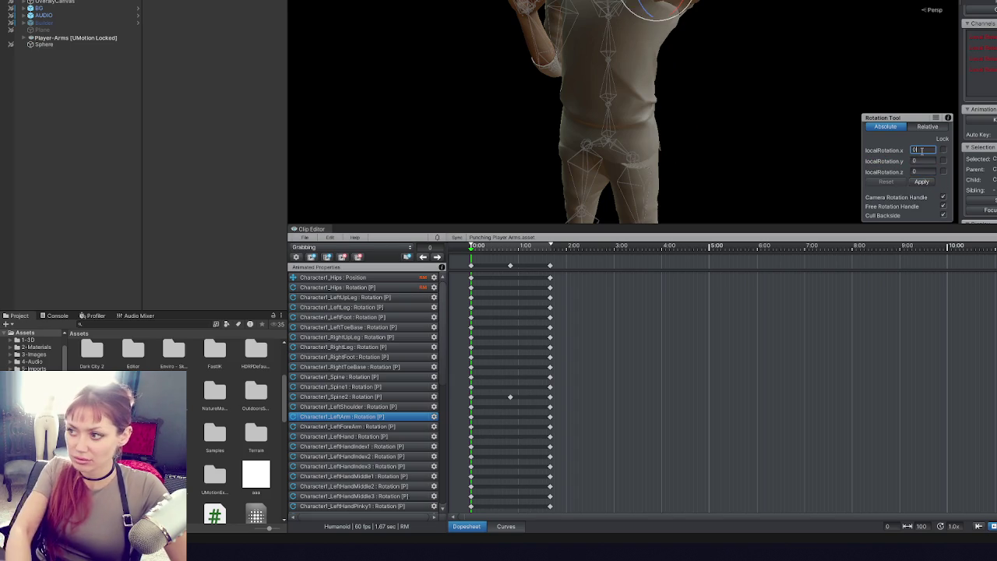
pyautogui.click(926, 182)
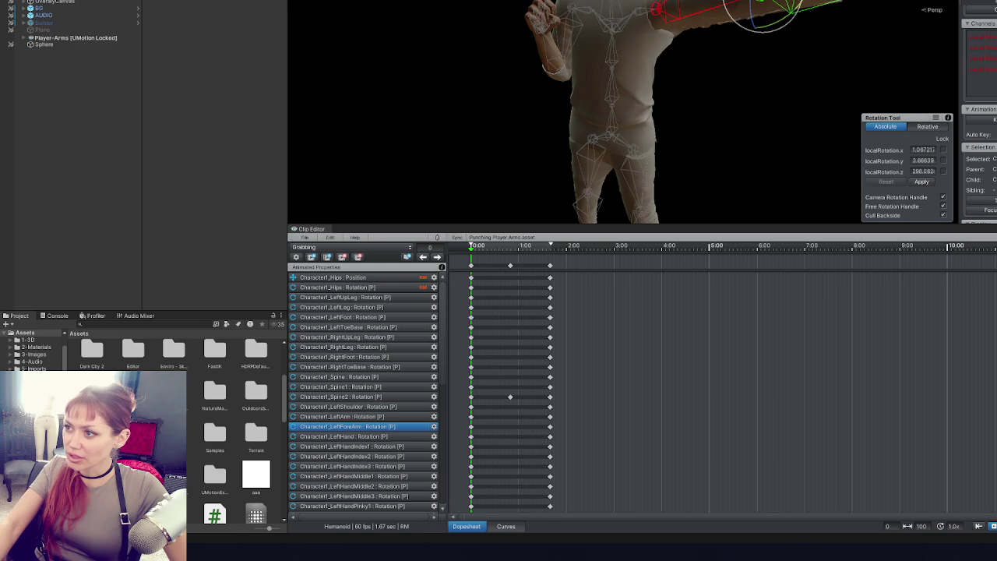
# - Set the left forearm's local rotation to 0, 0, 0
pyautogui.doubleClick(931, 150)
pyautogui.write('0')
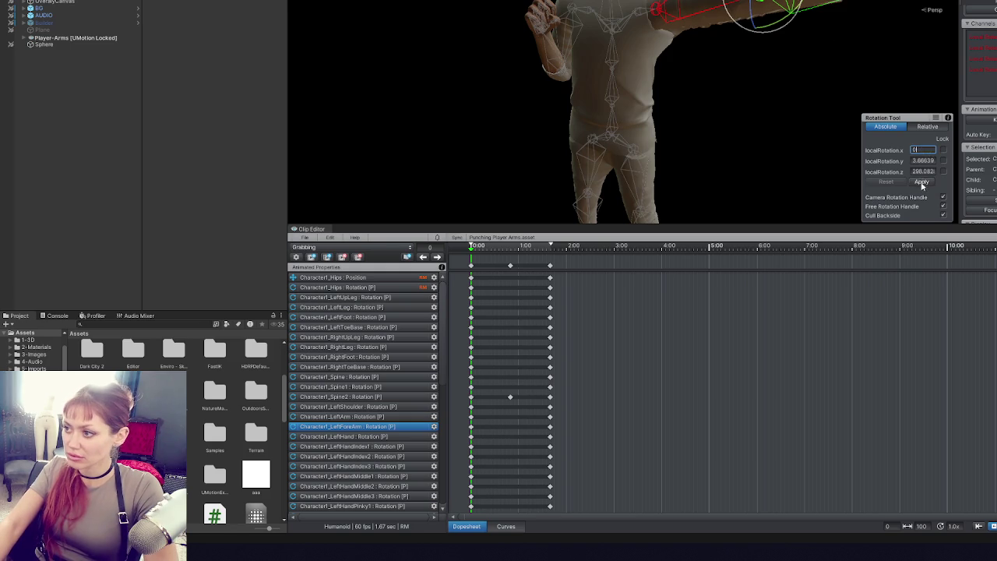
pyautogui.write('0')
pyautogui.click(924, 181)
pyautogui.write('0')
pyautogui.click(922, 181)
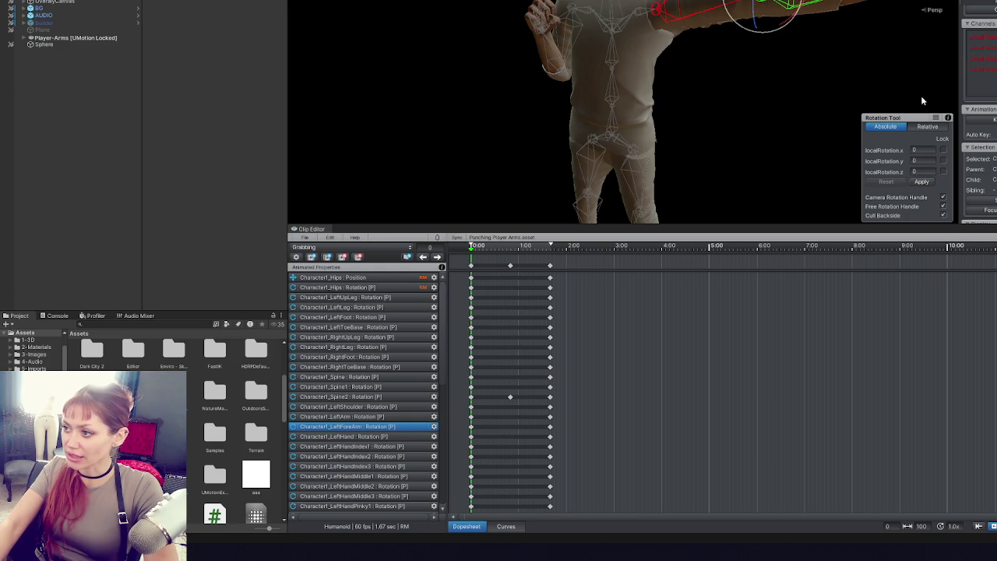
# - Zero the left hand's x, y and z rotation values
pyautogui.click(827, 25)
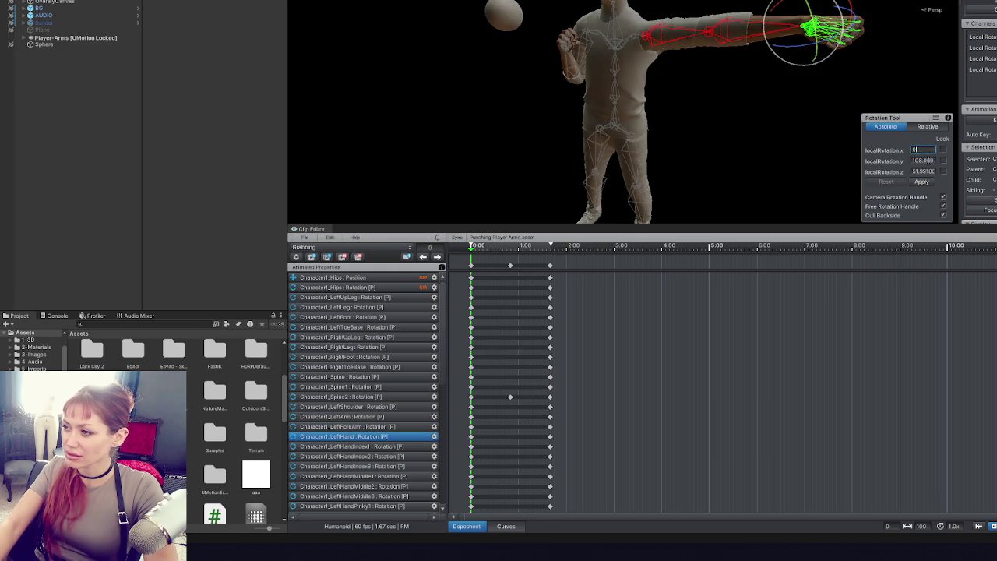
pyautogui.press('Return')
pyautogui.press('Tab')
pyautogui.write('0')
pyautogui.press('Return')
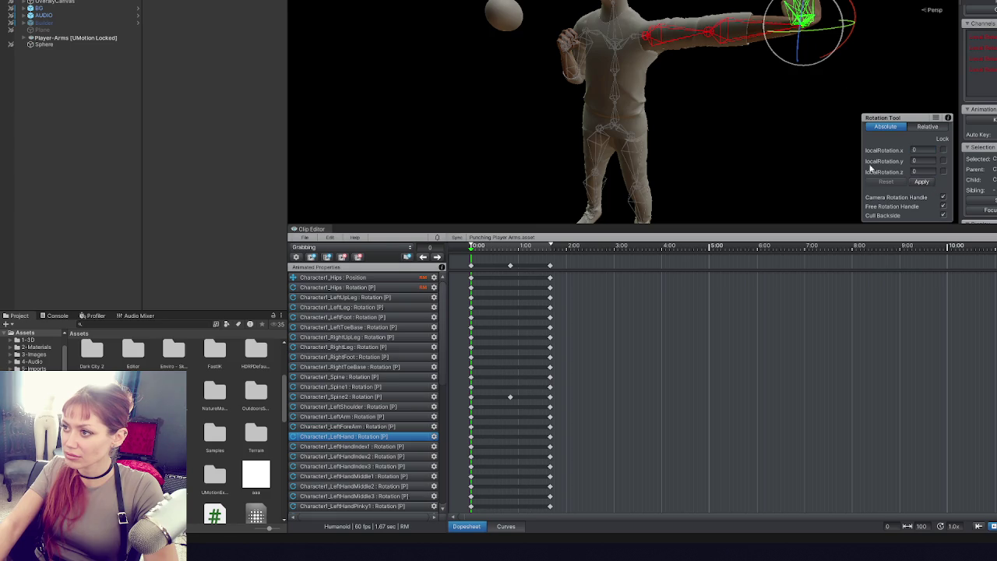
pyautogui.moveTo(795, 40)
pyautogui.mouseDown()
pyautogui.moveTo(568, 117)
pyautogui.moveTo(497, 33)
pyautogui.moveTo(382, 44)
pyautogui.moveTo(665, 37)
pyautogui.moveTo(590, 22)
pyautogui.moveTo(711, 69)
pyautogui.mouseUp()
# - Rotate the left upper arm downward and adjust the left hand's rotation
pyautogui.moveTo(653, 77); pyautogui.dragTo(887, 139)
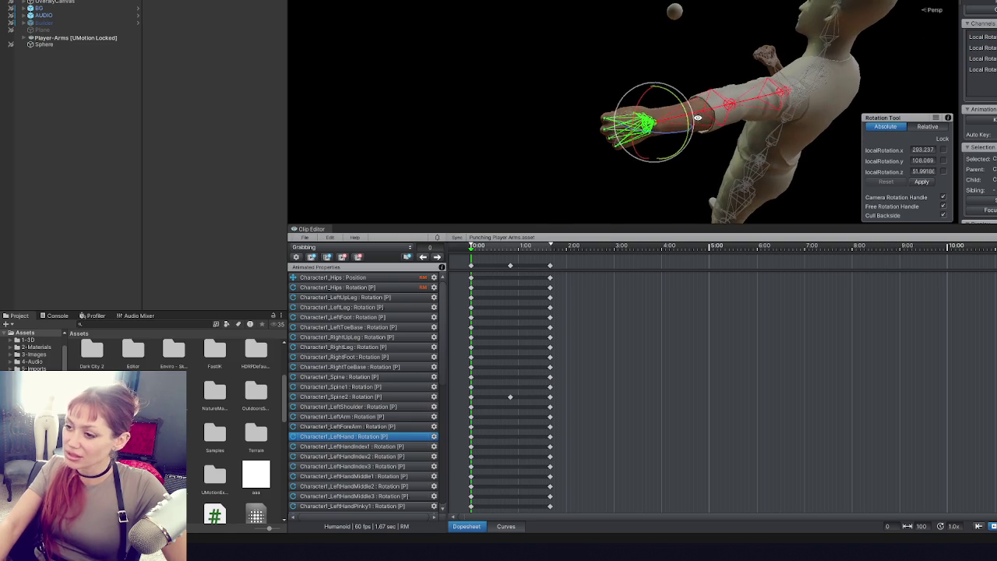
pyautogui.click(742, 105)
pyautogui.moveTo(742, 106)
pyautogui.mouseDown()
pyautogui.moveTo(858, 118)
pyautogui.moveTo(702, 63)
pyautogui.mouseUp()
pyautogui.moveTo(639, 30); pyautogui.dragTo(553, 20)
pyautogui.moveTo(785, 31); pyautogui.dragTo(755, 12)
pyautogui.click(738, 132)
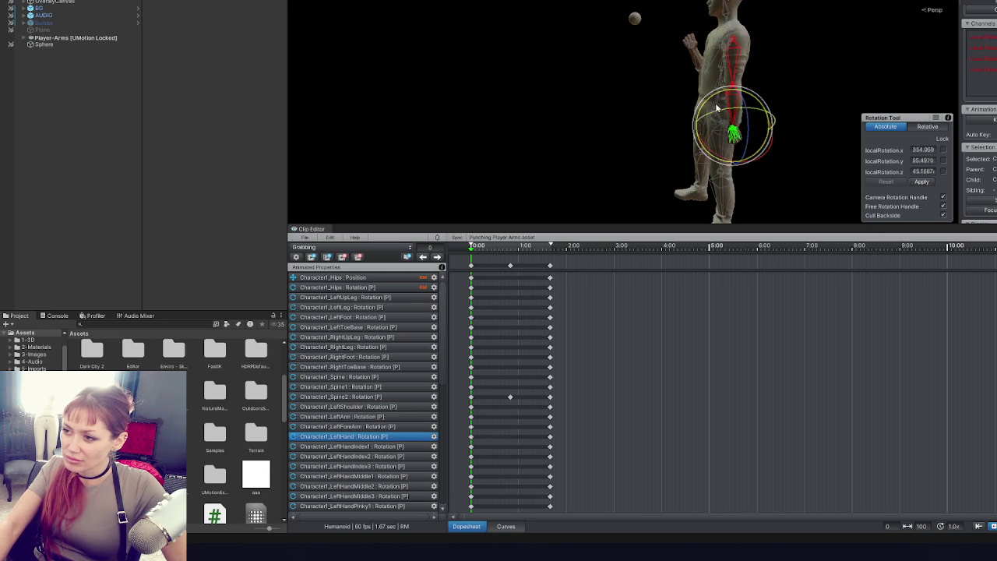
pyautogui.moveTo(741, 115); pyautogui.dragTo(748, 111)
pyautogui.scroll(3, 748, 111)
pyautogui.moveTo(649, 90); pyautogui.dragTo(643, 87)
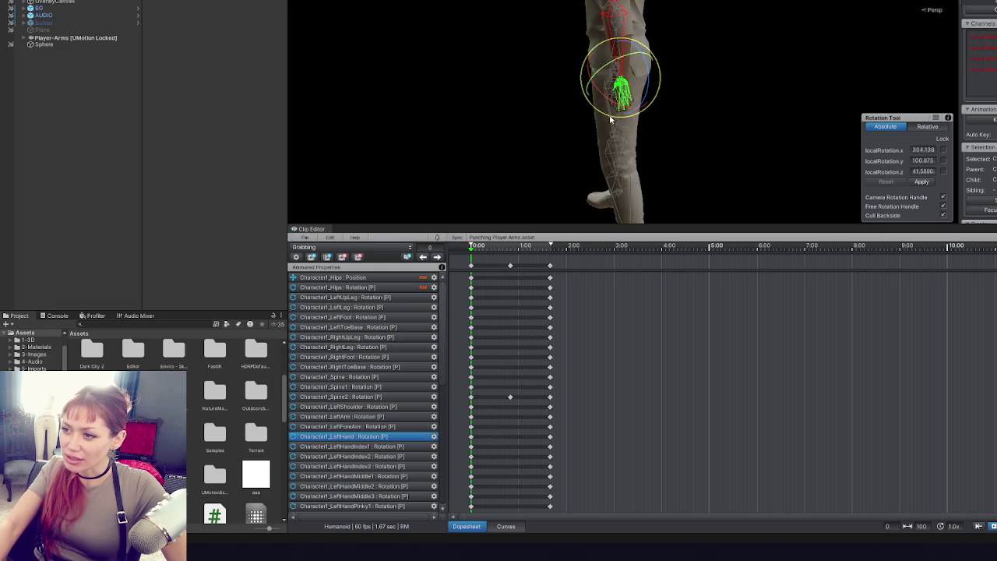
# - Check the left shoulder, upper arm and forearm bones from a new angle
pyautogui.moveTo(327, 86)
pyautogui.mouseDown()
pyautogui.moveTo(387, 80)
pyautogui.moveTo(537, 115)
pyautogui.moveTo(503, 67)
pyautogui.moveTo(487, 74)
pyautogui.mouseUp()
pyautogui.click(619, 31)
pyautogui.moveTo(648, 118)
pyautogui.mouseDown()
pyautogui.moveTo(680, 14)
pyautogui.moveTo(736, 31)
pyautogui.moveTo(744, 121)
pyautogui.moveTo(670, 78)
pyautogui.mouseUp()
pyautogui.click(757, 55)
pyautogui.click(669, 57)
pyautogui.click(635, 94)
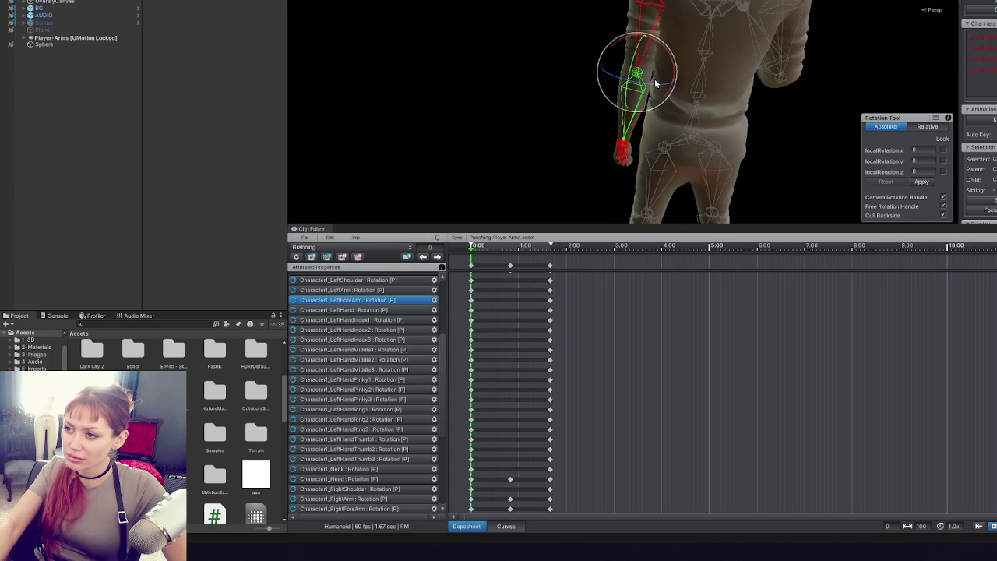
pyautogui.click(659, 33)
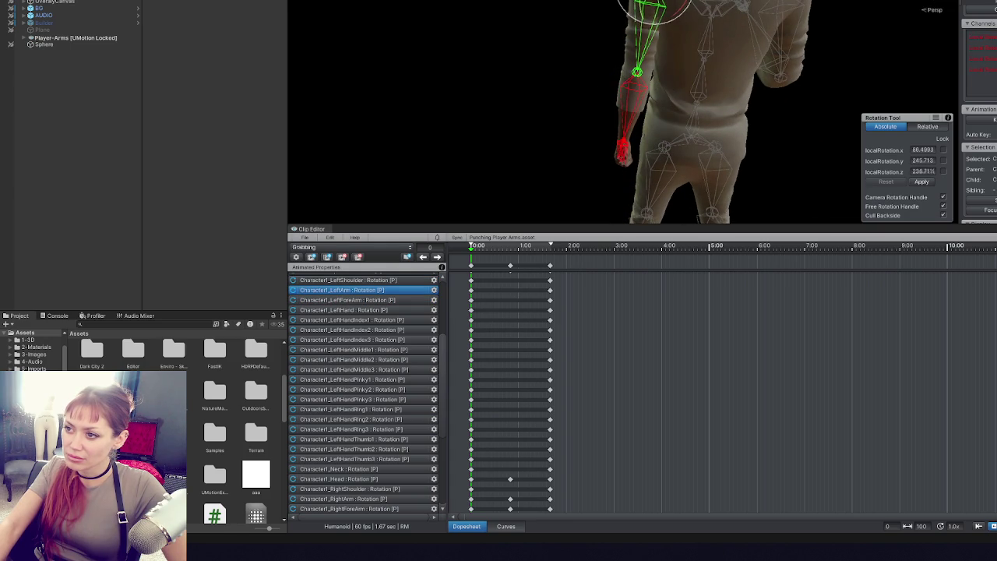
pyautogui.click(621, 73)
# - From a side view, rotate the left upper arm so the arm hangs beside the body
pyautogui.moveTo(584, 100)
pyautogui.mouseDown()
pyautogui.moveTo(651, 88)
pyautogui.moveTo(638, 56)
pyautogui.moveTo(633, 64)
pyautogui.moveTo(777, 82)
pyautogui.moveTo(900, 56)
pyautogui.mouseUp()
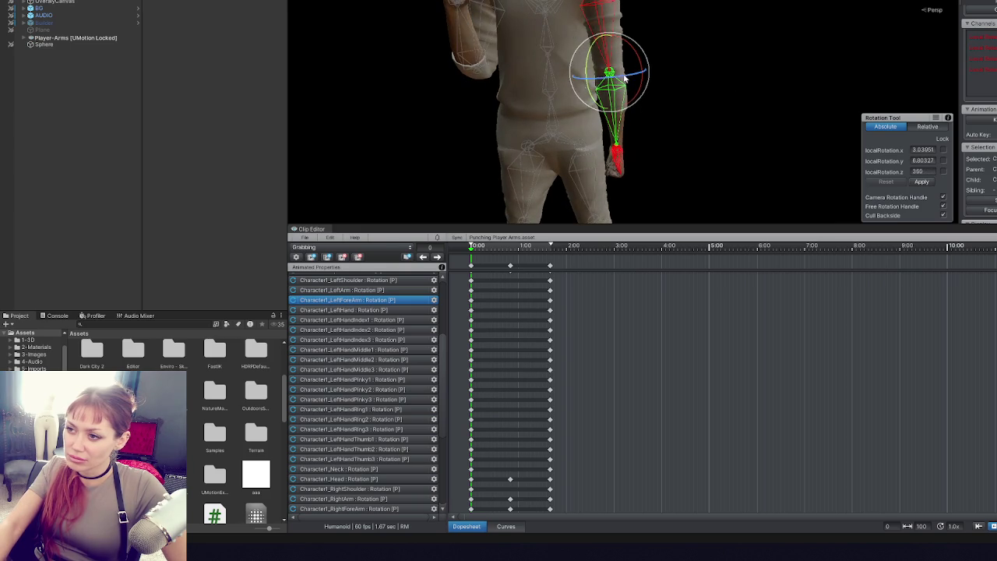
pyautogui.click(595, 7)
pyautogui.moveTo(581, 3)
pyautogui.mouseDown()
pyautogui.moveTo(623, 10)
pyautogui.moveTo(467, 5)
pyautogui.moveTo(489, 11)
pyautogui.mouseUp()
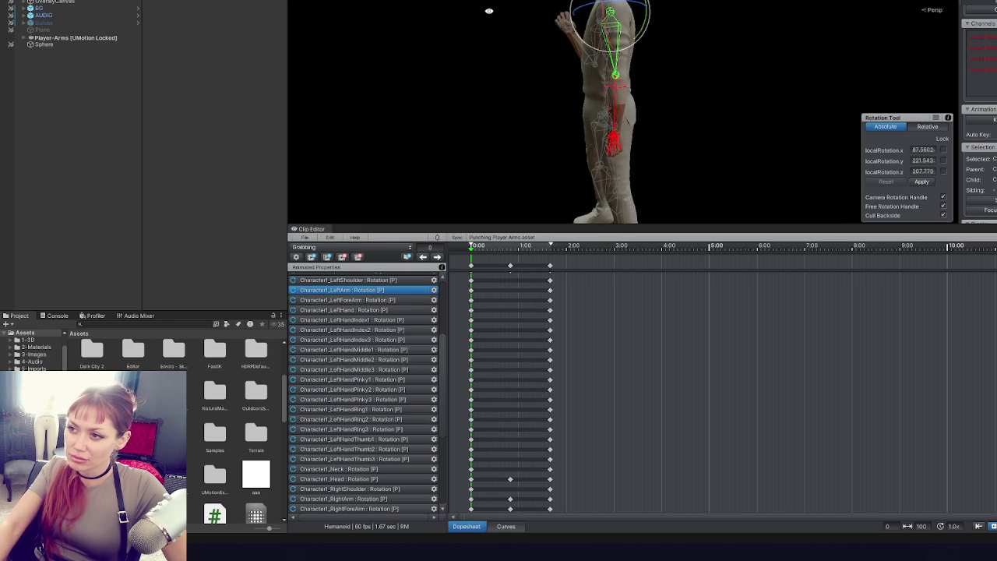
pyautogui.moveTo(604, 14); pyautogui.dragTo(631, 6)
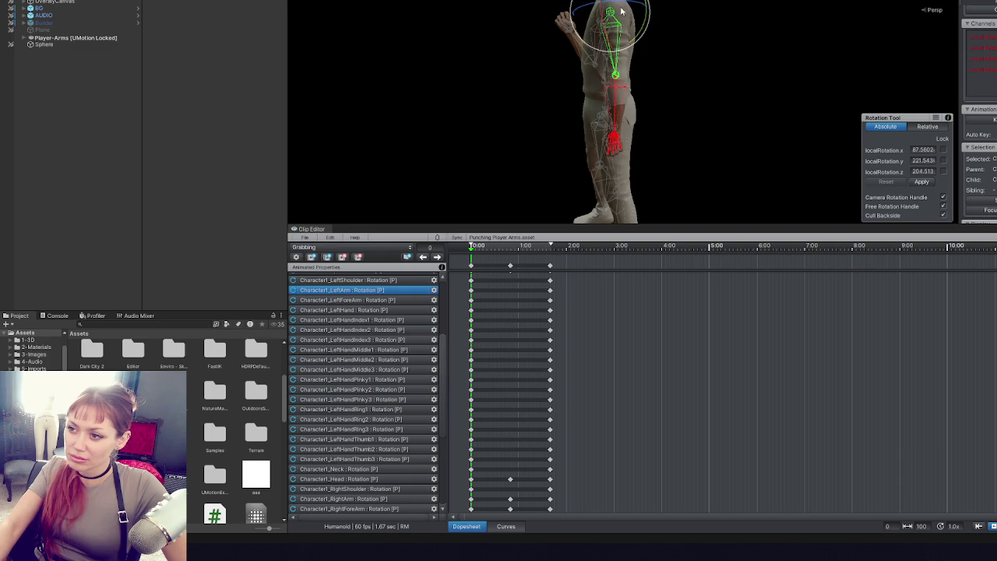
pyautogui.click(616, 109)
pyautogui.click(616, 138)
pyautogui.moveTo(616, 139); pyautogui.dragTo(817, 75)
pyautogui.click(817, 75)
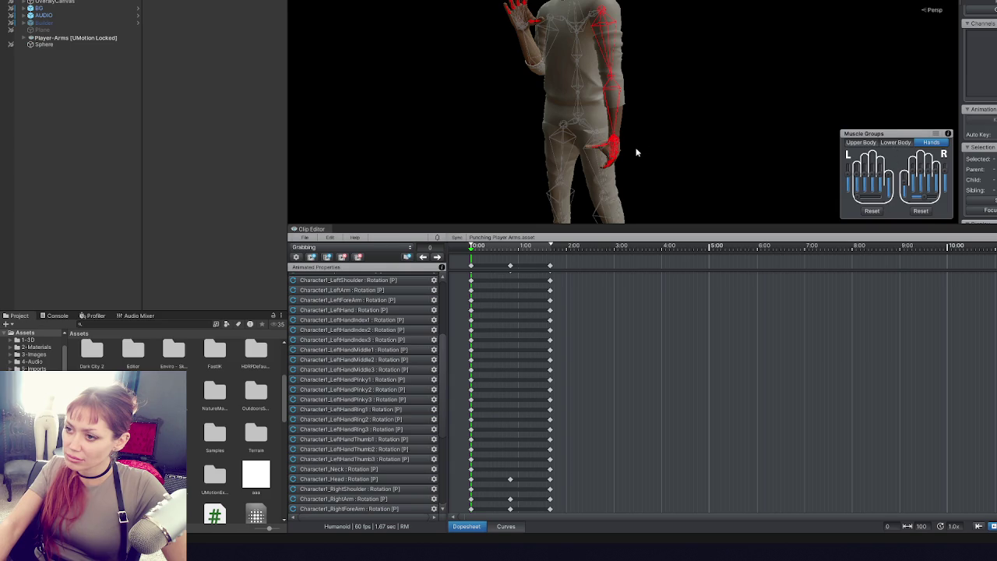
# - Rotate the left thumb's first and second bones
pyautogui.click(604, 146)
pyautogui.moveTo(602, 145); pyautogui.dragTo(545, 160)
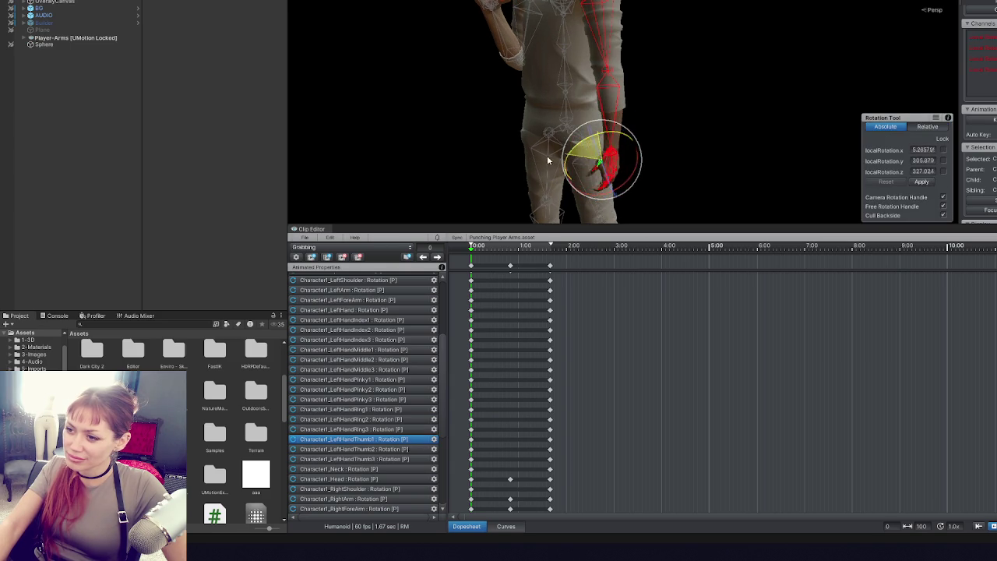
pyautogui.click(594, 164)
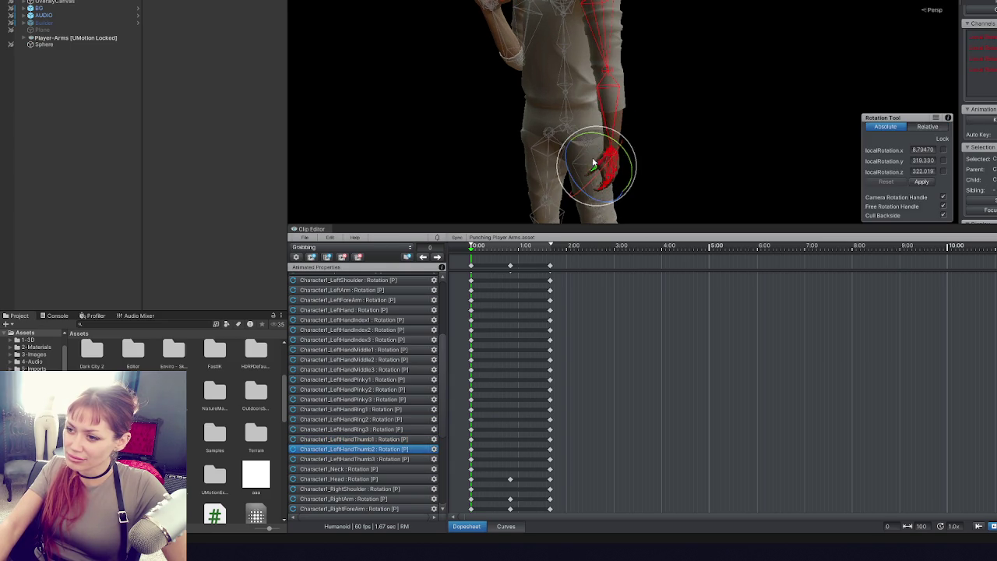
pyautogui.moveTo(590, 166); pyautogui.dragTo(628, 186)
pyautogui.scroll(5, 646, 160)
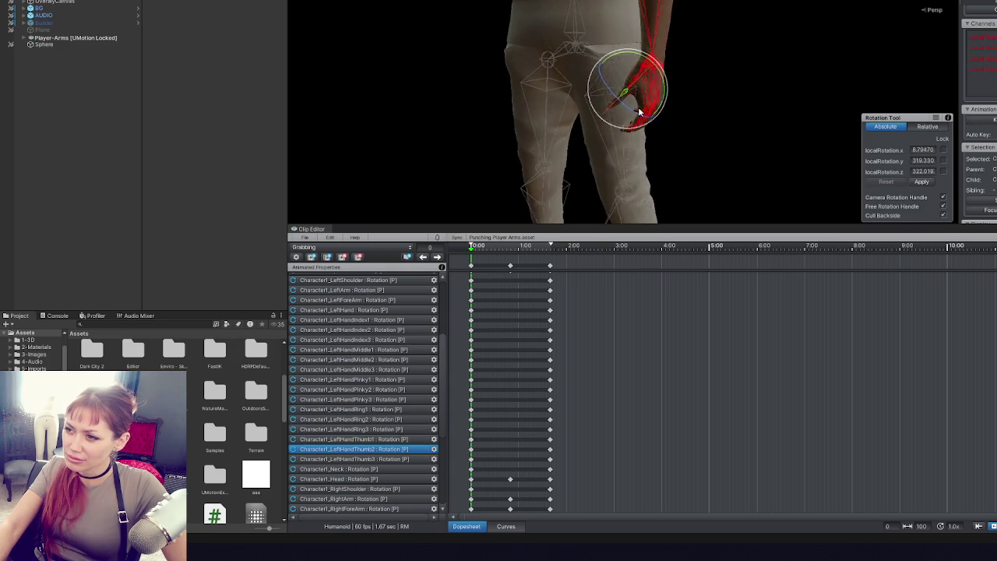
# - Inspect the left hand and index finger bones from a close view
pyautogui.click(637, 67)
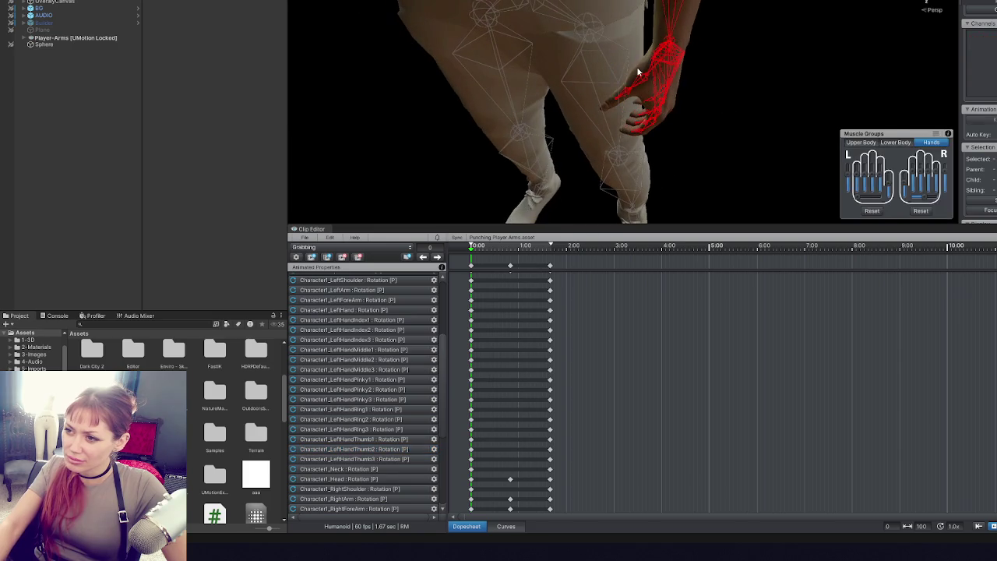
pyautogui.moveTo(644, 77); pyautogui.dragTo(717, 109)
pyautogui.click(657, 136)
pyautogui.moveTo(705, 153); pyautogui.dragTo(772, 105)
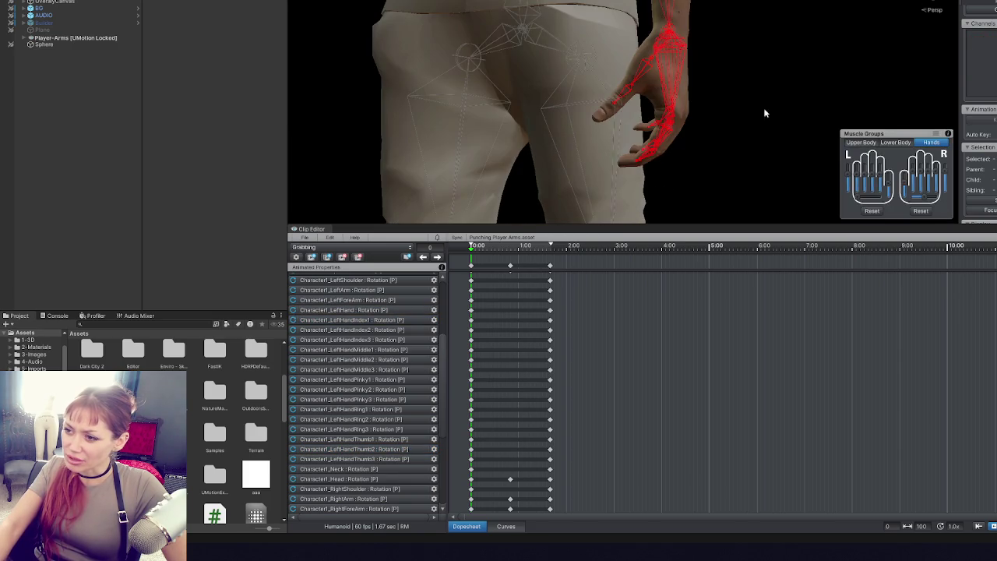
pyautogui.click(647, 160)
pyautogui.moveTo(713, 131); pyautogui.dragTo(749, 111)
pyautogui.click(721, 140)
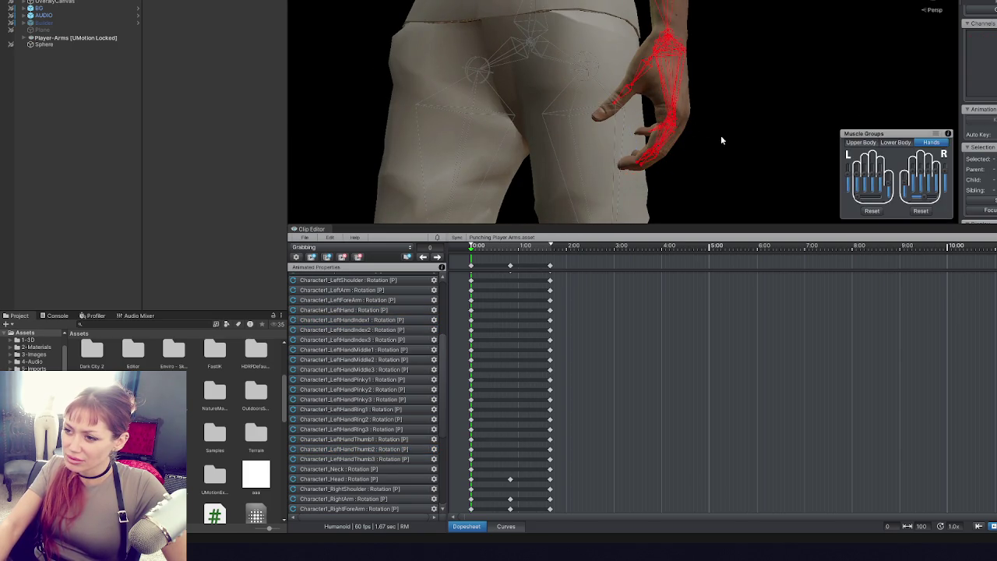
pyautogui.moveTo(639, 78)
pyautogui.mouseDown()
pyautogui.moveTo(512, 58)
pyautogui.moveTo(528, 71)
pyautogui.moveTo(476, 12)
pyautogui.moveTo(737, 85)
pyautogui.moveTo(740, 156)
pyautogui.moveTo(719, 152)
pyautogui.mouseUp()
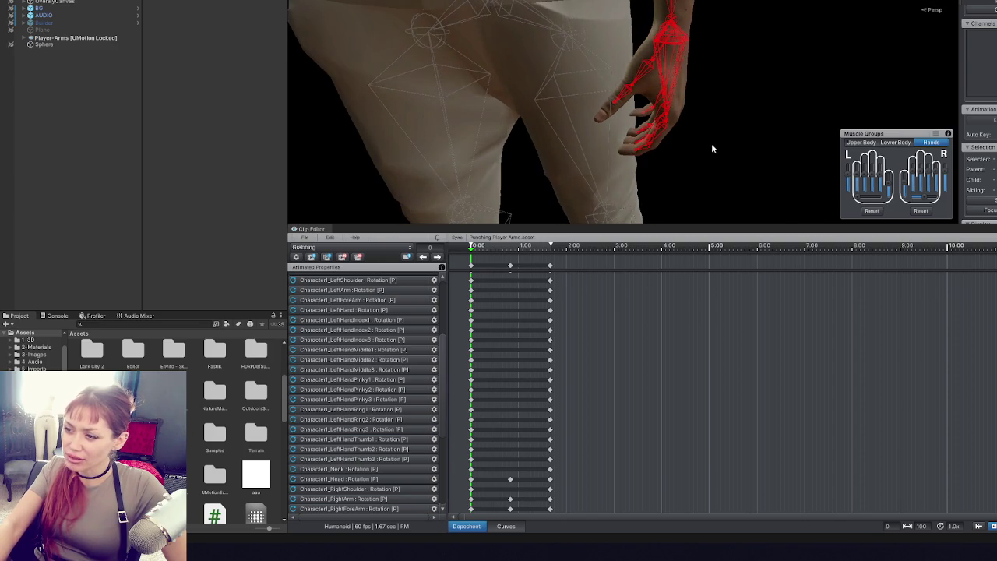
# - Bend the left thumb's second bone further into the hand
pyautogui.click(629, 88)
pyautogui.moveTo(652, 59)
pyautogui.mouseDown()
pyautogui.moveTo(644, 86)
pyautogui.moveTo(658, 98)
pyautogui.mouseUp()
pyautogui.click(668, 103)
pyautogui.click(620, 110)
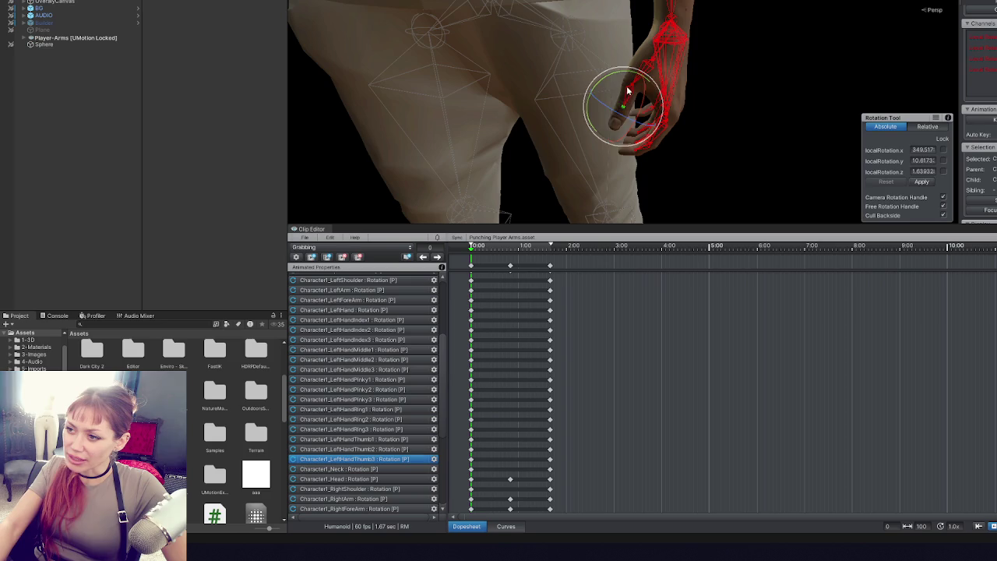
pyautogui.moveTo(611, 90)
pyautogui.mouseDown()
pyautogui.moveTo(627, 106)
pyautogui.moveTo(592, 62)
pyautogui.moveTo(619, 20)
pyautogui.moveTo(620, 66)
pyautogui.mouseUp()
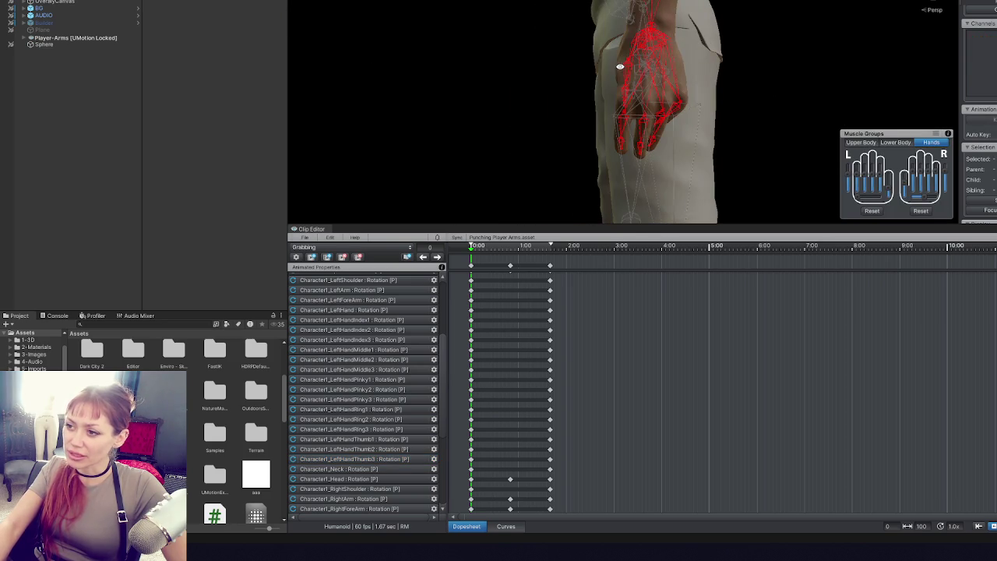
# - Curl the left pinky and ring finger base joints inward, pushing the pinky further
pyautogui.click(670, 103)
pyautogui.moveTo(667, 101)
pyautogui.mouseDown()
pyautogui.moveTo(664, 111)
pyautogui.moveTo(683, 79)
pyautogui.moveTo(724, 77)
pyautogui.mouseUp()
pyautogui.click(705, 115)
pyautogui.click(661, 117)
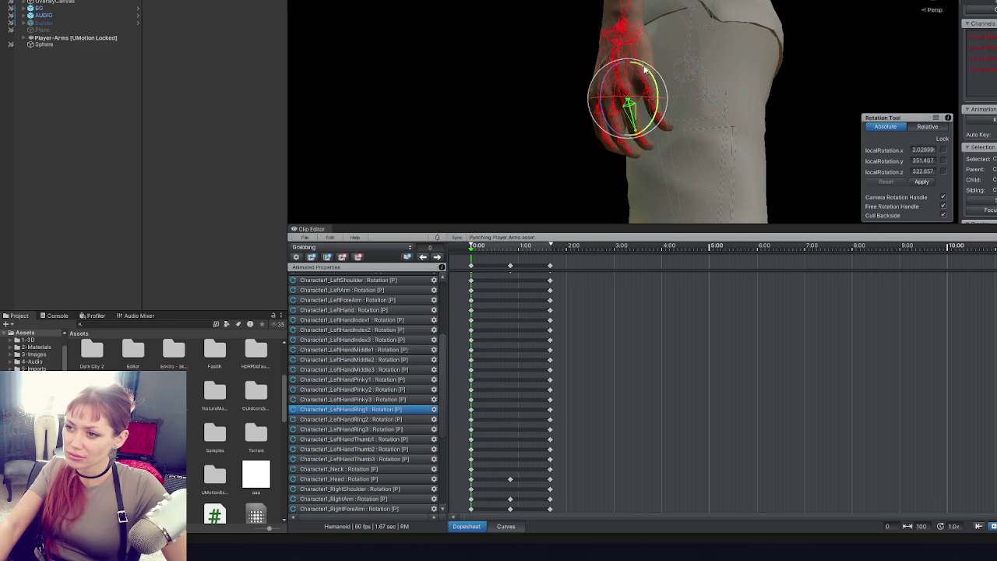
pyautogui.moveTo(620, 66)
pyautogui.mouseDown()
pyautogui.moveTo(689, 96)
pyautogui.moveTo(637, 67)
pyautogui.moveTo(661, 71)
pyautogui.moveTo(665, 116)
pyautogui.mouseUp()
pyautogui.click(794, 88)
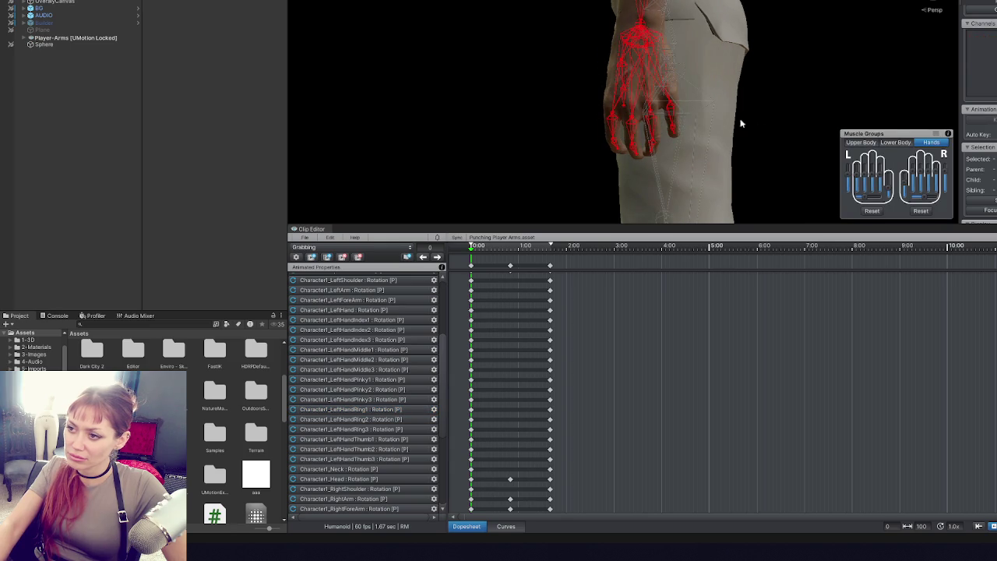
pyautogui.click(670, 109)
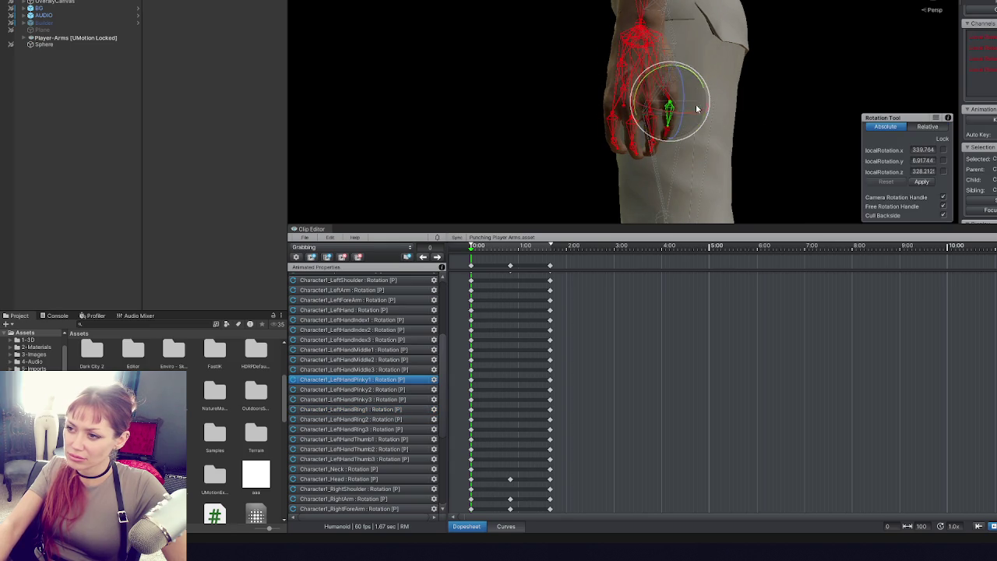
pyautogui.moveTo(696, 77); pyautogui.dragTo(666, 70)
pyautogui.moveTo(785, 84)
pyautogui.mouseDown()
pyautogui.moveTo(668, 112)
pyautogui.moveTo(597, 214)
pyautogui.moveTo(801, 137)
pyautogui.moveTo(657, 229)
pyautogui.mouseUp()
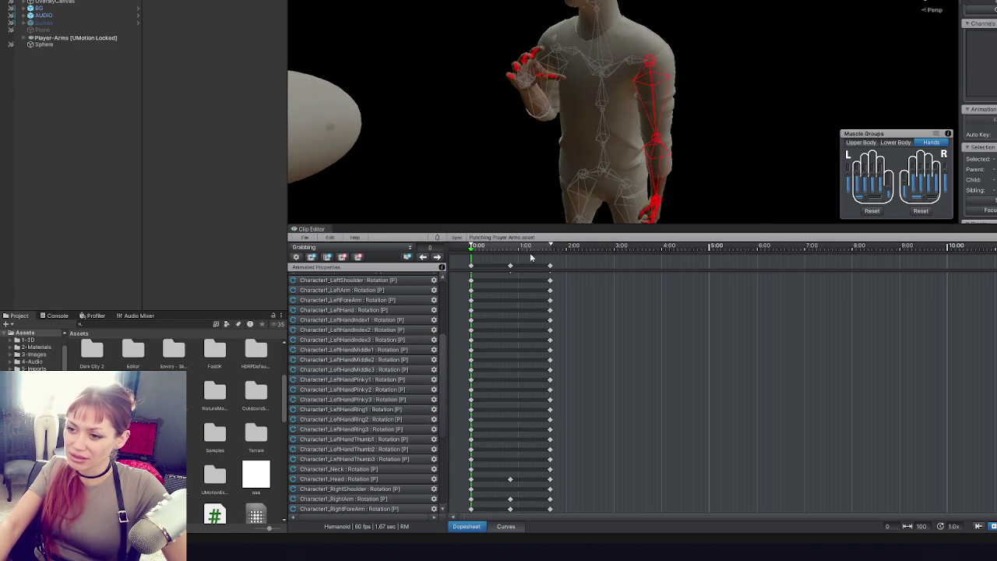
# - Swing the right upper arm backward
pyautogui.click(473, 268)
pyautogui.scroll(3, 527, 105)
pyautogui.click(541, 116)
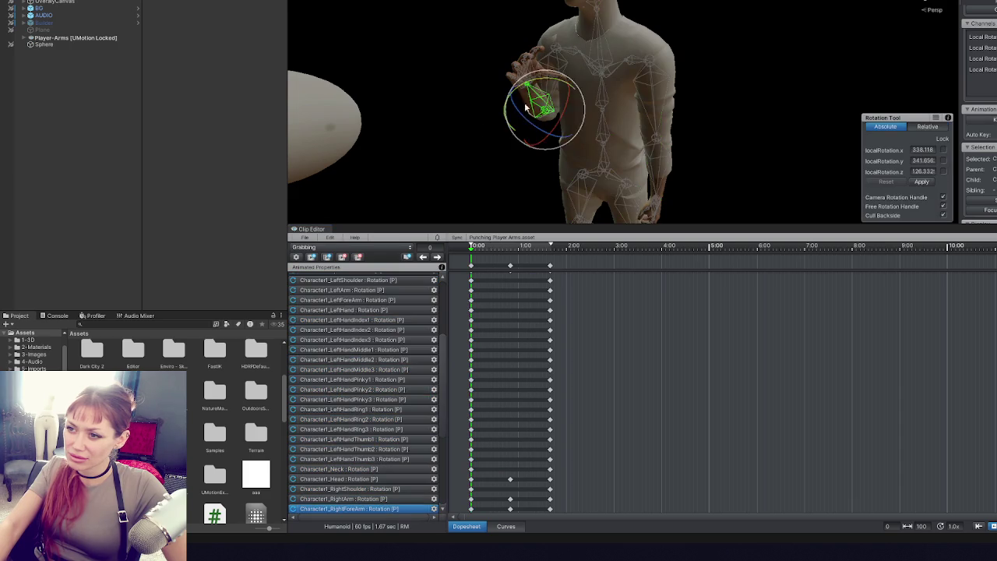
pyautogui.scroll(3, 696, 145)
pyautogui.moveTo(696, 145)
pyautogui.mouseDown()
pyautogui.moveTo(680, 93)
pyautogui.moveTo(704, 107)
pyautogui.moveTo(663, 97)
pyautogui.moveTo(686, 144)
pyautogui.mouseUp()
pyautogui.moveTo(606, 115)
pyautogui.mouseDown()
pyautogui.moveTo(663, 130)
pyautogui.moveTo(781, 274)
pyautogui.moveTo(723, 152)
pyautogui.moveTo(513, 150)
pyautogui.moveTo(596, 57)
pyautogui.moveTo(555, 86)
pyautogui.mouseUp()
pyautogui.click(560, 30)
pyautogui.moveTo(561, 29)
pyautogui.mouseDown()
pyautogui.moveTo(628, 73)
pyautogui.moveTo(617, 36)
pyautogui.moveTo(781, 53)
pyautogui.mouseUp()
# - Rotate the right thumb's base joint inward toward the palm
pyautogui.click(550, 177)
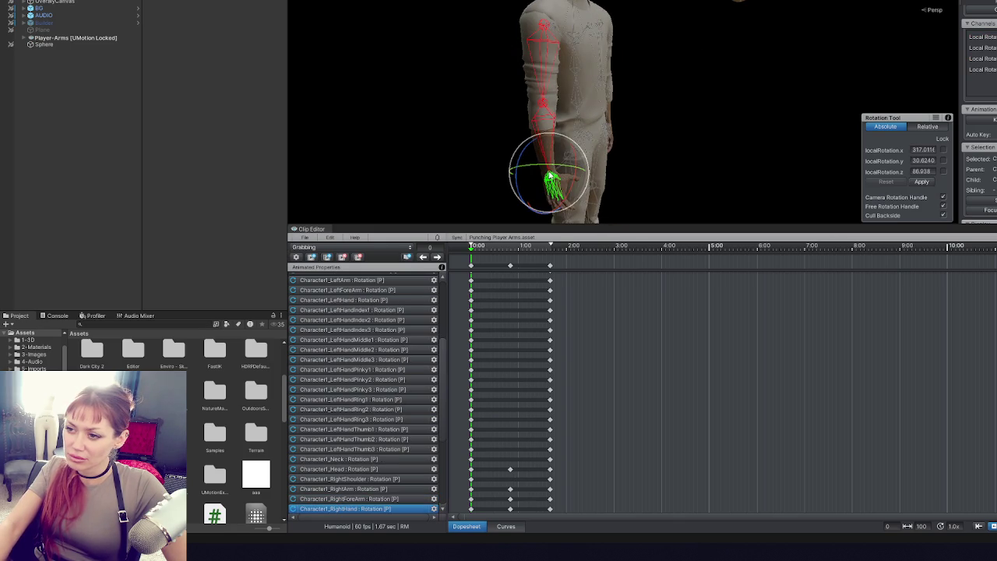
pyautogui.click(545, 31)
pyautogui.click(545, 109)
pyautogui.click(567, 177)
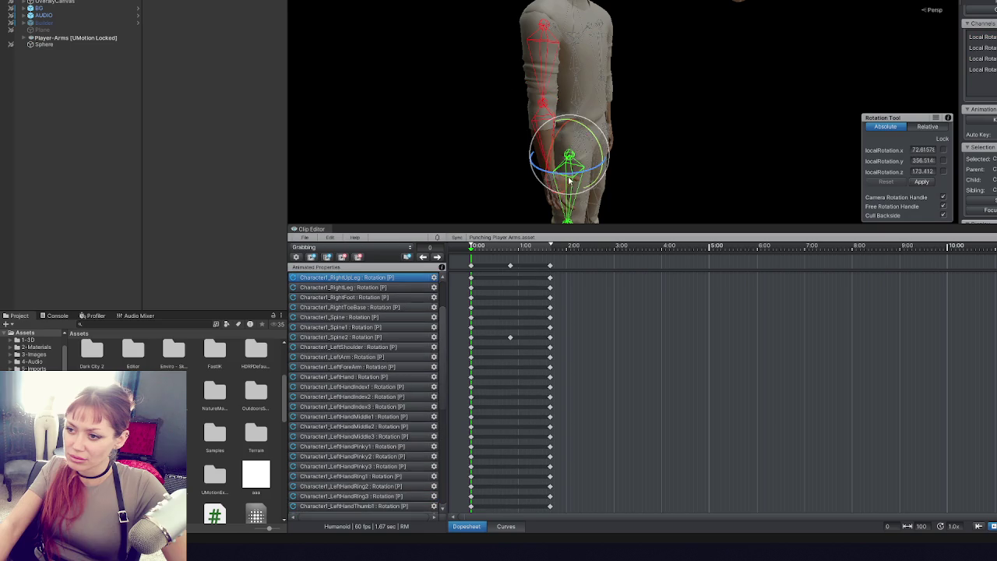
pyautogui.click(545, 101)
pyautogui.click(573, 148)
pyautogui.click(569, 143)
pyautogui.moveTo(582, 127)
pyautogui.mouseDown()
pyautogui.moveTo(575, 133)
pyautogui.moveTo(611, 114)
pyautogui.moveTo(588, 152)
pyautogui.moveTo(596, 166)
pyautogui.mouseUp()
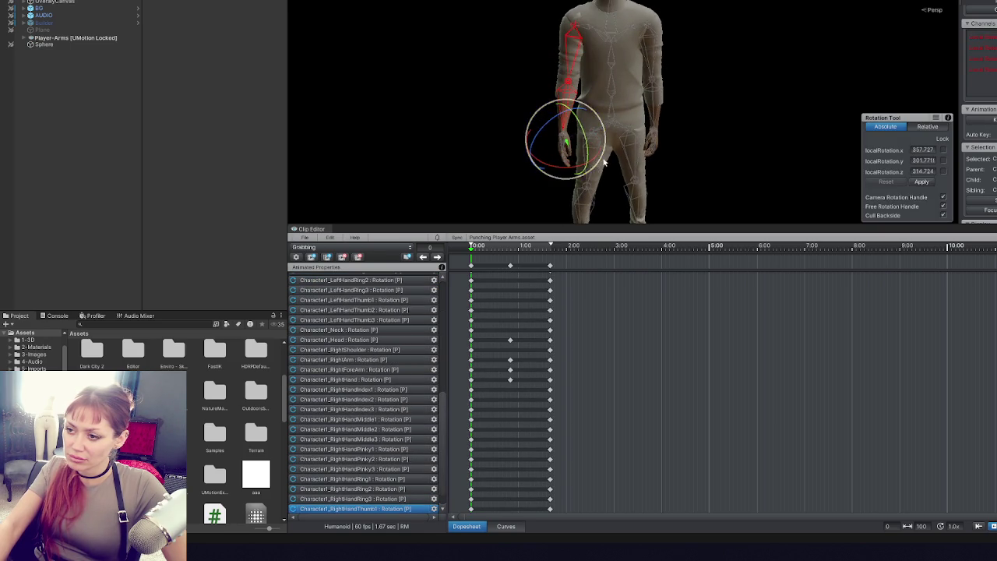
# - Frame the right hand, bend the thumb's outer joint inward, then select all animated bones
pyautogui.press('f')
pyautogui.click(686, 117)
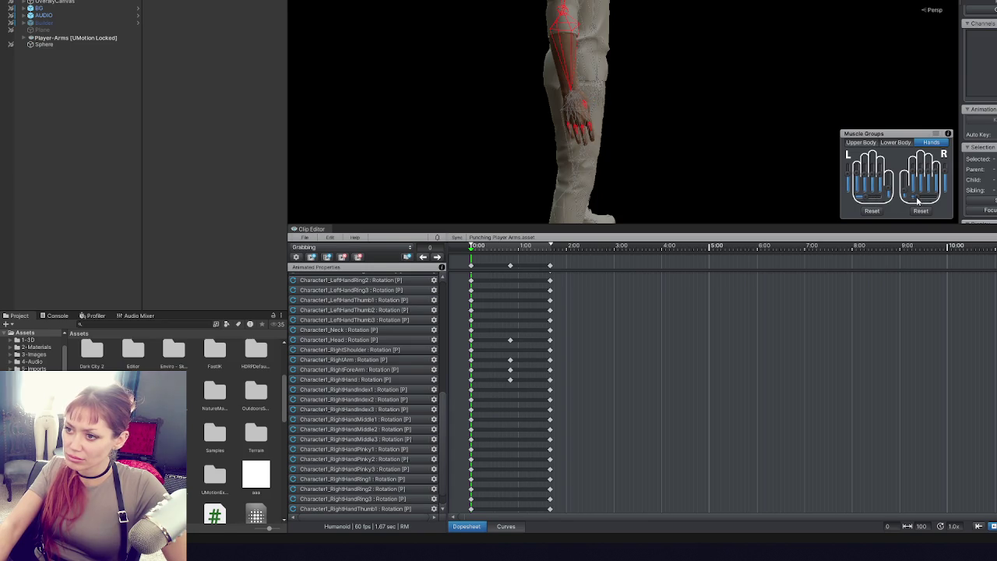
pyautogui.moveTo(545, 117); pyautogui.dragTo(539, 115)
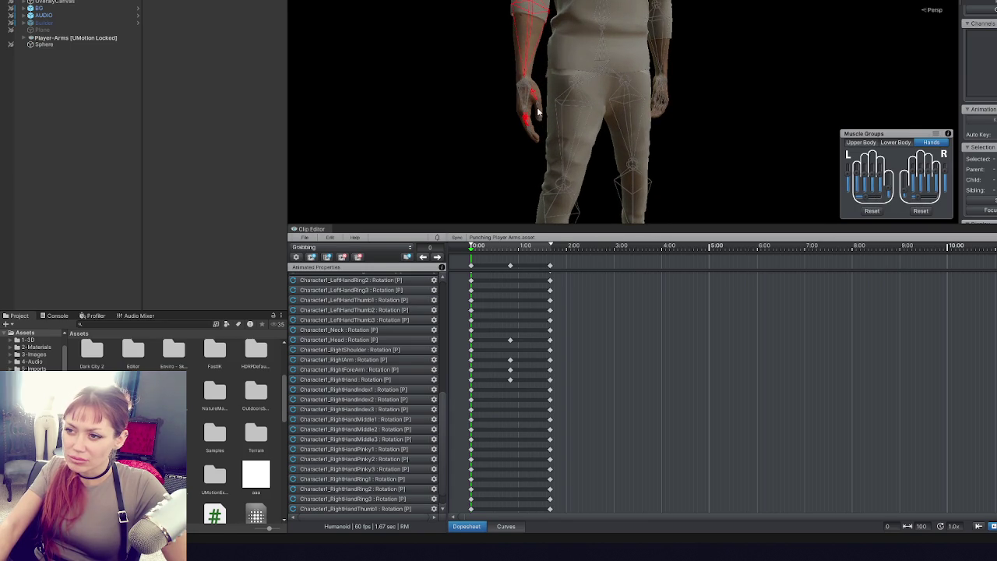
pyautogui.click(537, 113)
pyautogui.moveTo(538, 113); pyautogui.dragTo(520, 134)
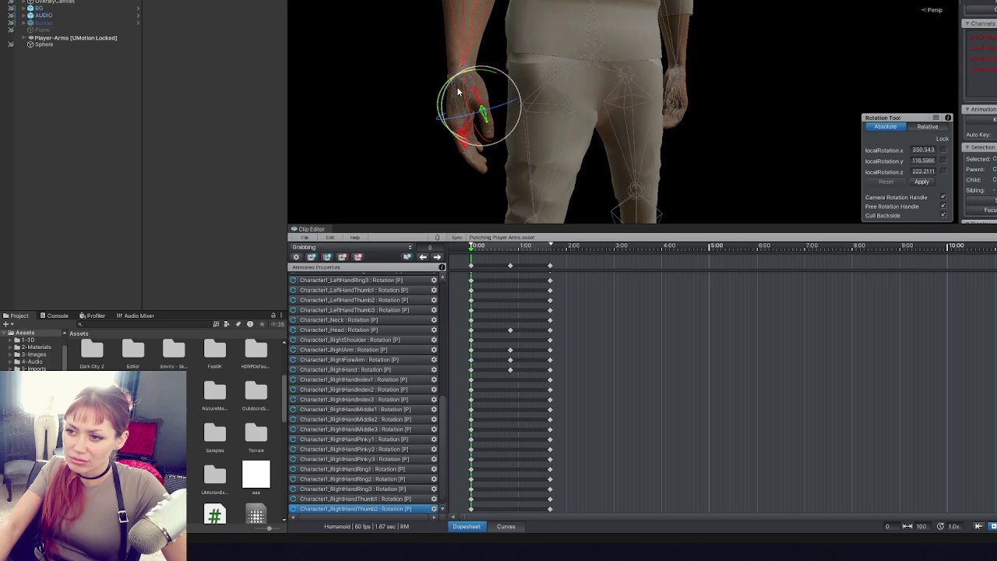
pyautogui.click(434, 116)
pyautogui.click(490, 127)
pyautogui.moveTo(511, 104); pyautogui.dragTo(498, 119)
pyautogui.click(438, 80)
pyautogui.moveTo(438, 80)
pyautogui.mouseDown()
pyautogui.moveTo(589, 100)
pyautogui.moveTo(647, 88)
pyautogui.mouseUp()
pyautogui.scroll(-6, 583, 112)
pyautogui.hotkey('ctrl', 'a')
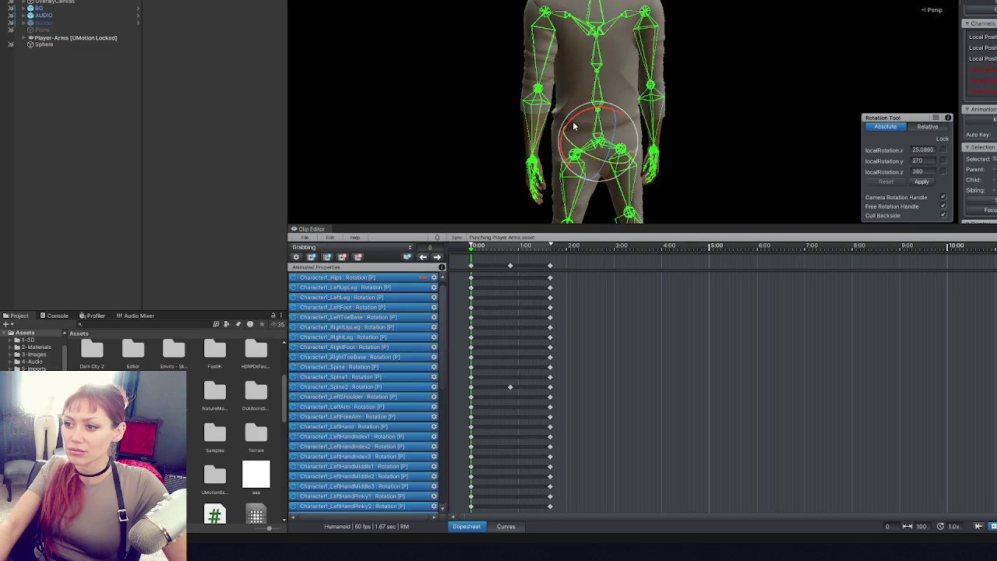
# - Rotate the right upper arm into a new pose and select all tracks
pyautogui.click(580, 64)
pyautogui.moveTo(580, 64)
pyautogui.mouseDown()
pyautogui.moveTo(587, 34)
pyautogui.moveTo(601, 42)
pyautogui.mouseUp()
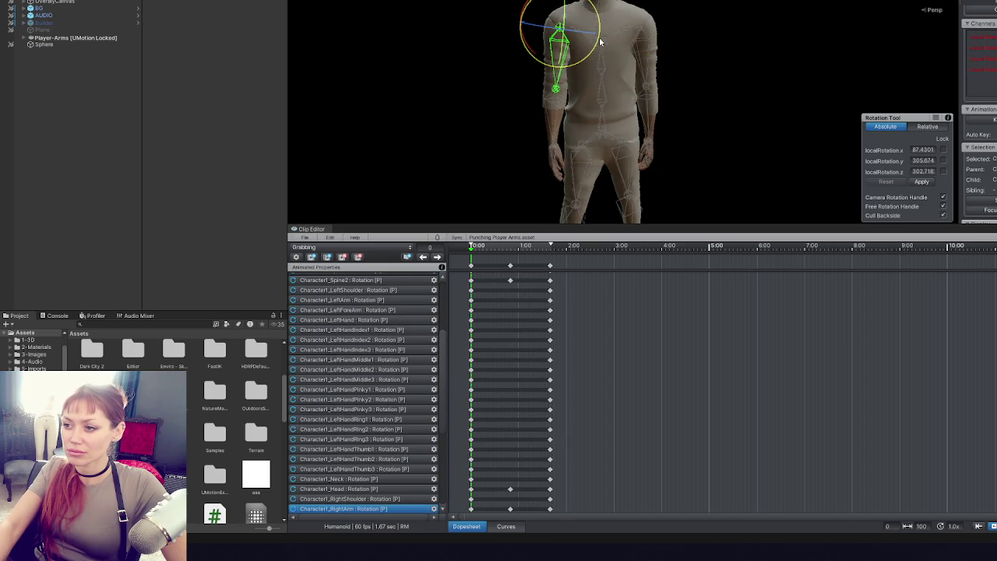
pyautogui.click(730, 118)
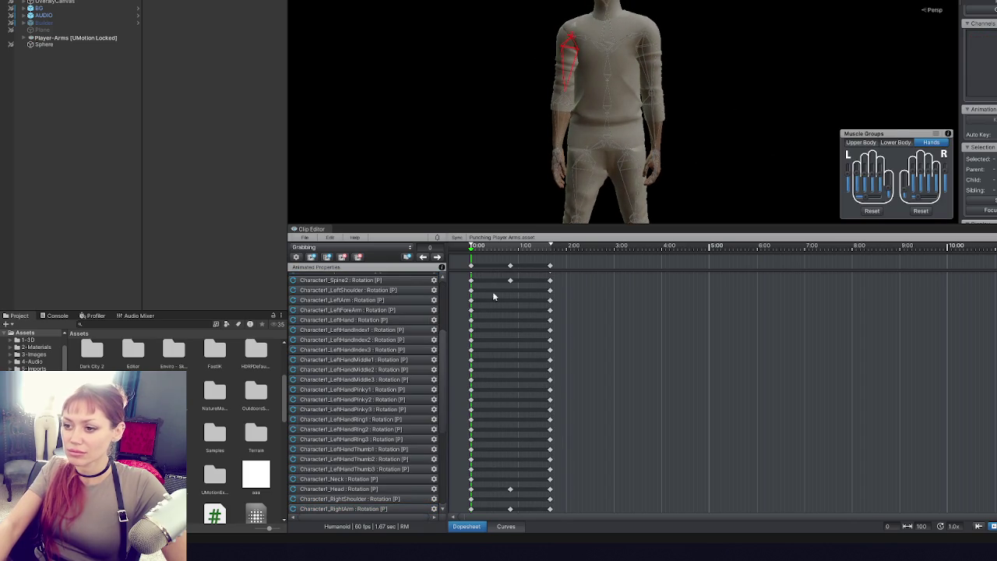
pyautogui.hotkey('ctrl', 'a')
pyautogui.scroll(2, 483, 294)
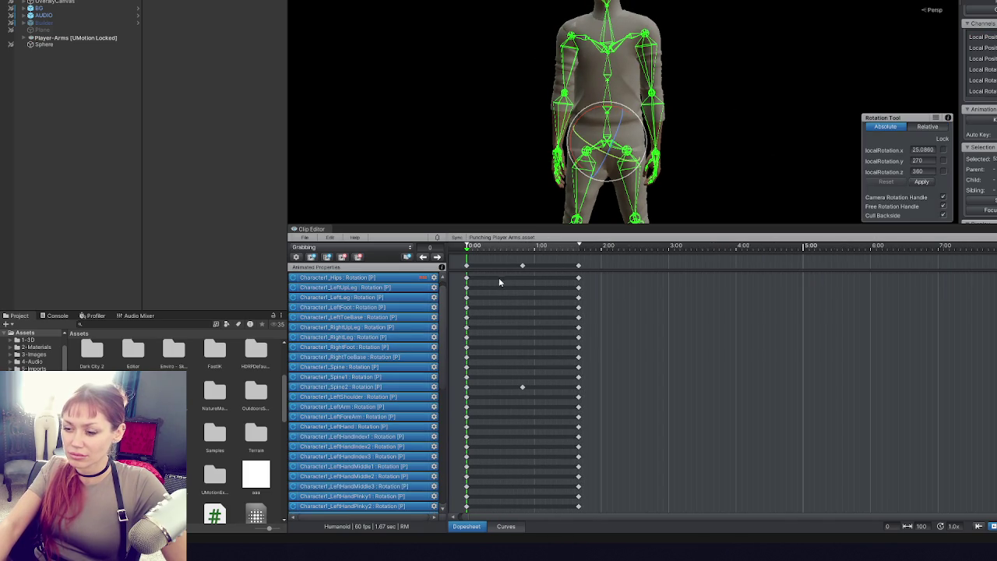
# - At frame 50, inspect the left upper arm, forearm, hand bones and Spine2 key
pyautogui.click(437, 257)
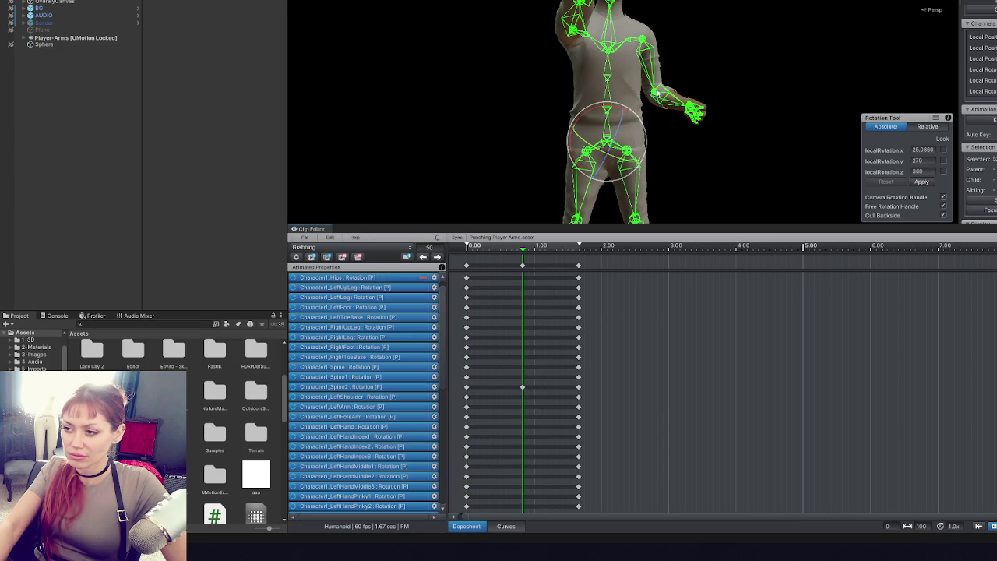
pyautogui.click(653, 65)
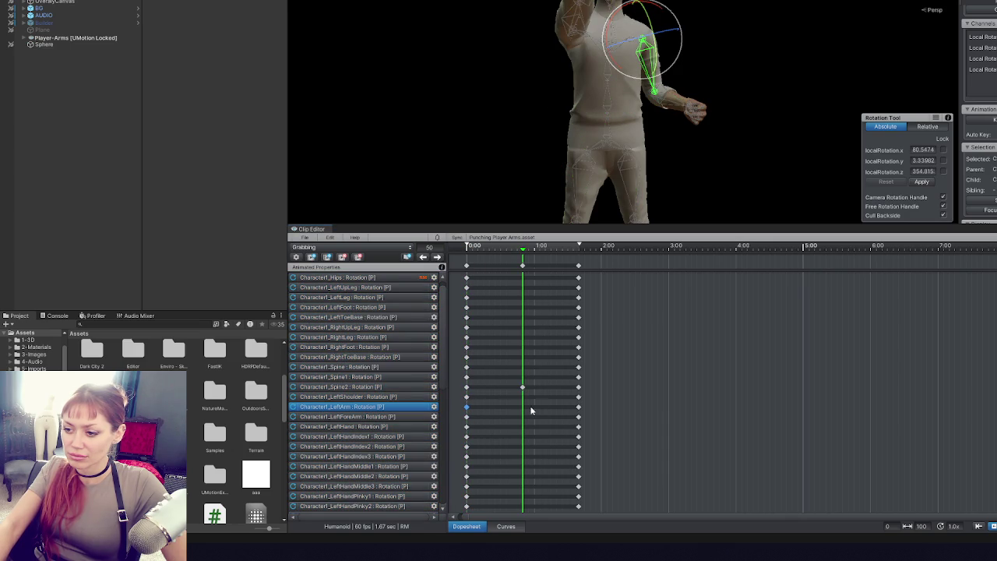
pyautogui.click(523, 387)
pyautogui.click(663, 117)
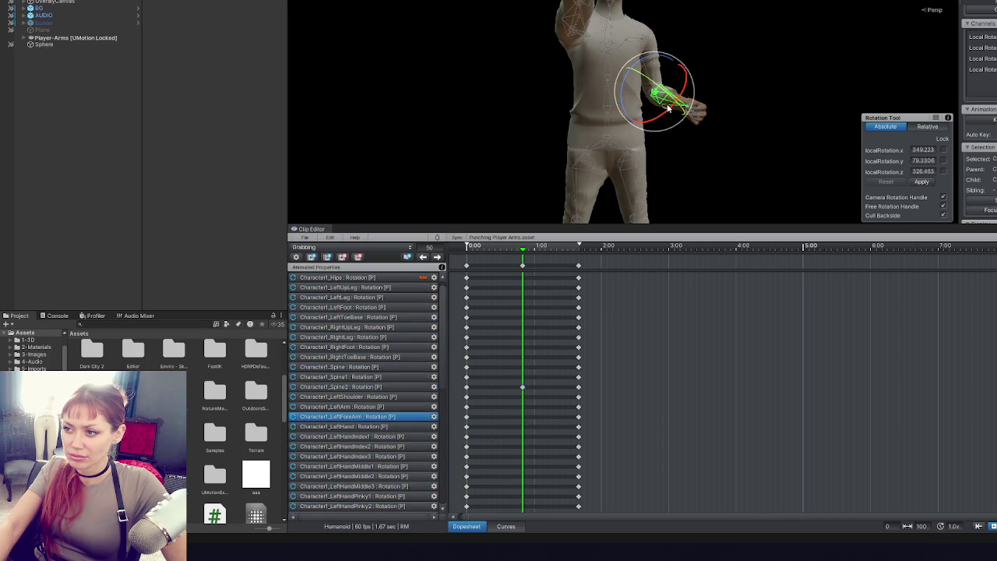
pyautogui.scroll(-2, 487, 385)
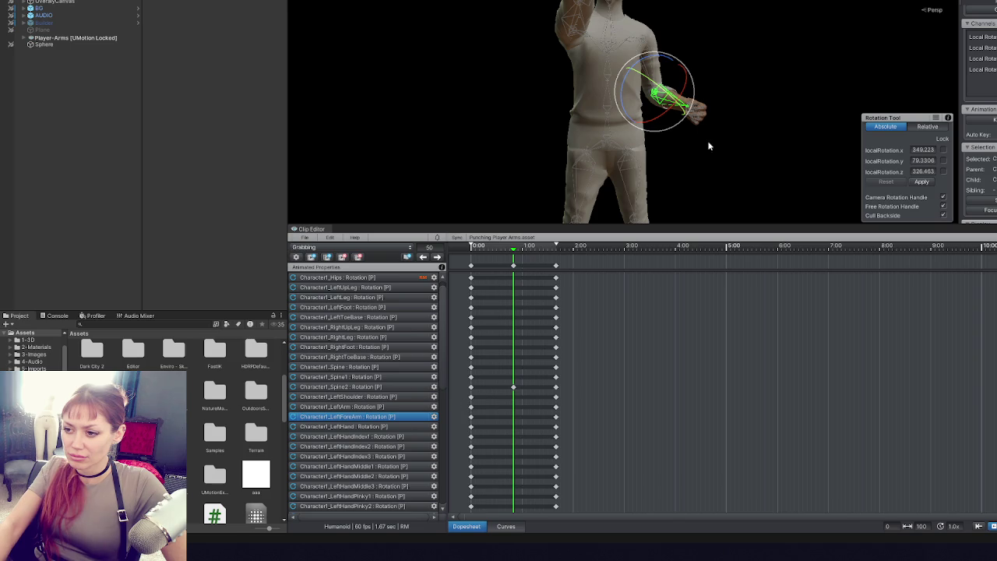
pyautogui.moveTo(753, 154); pyautogui.dragTo(484, 191)
pyautogui.click(690, 61)
pyautogui.click(659, 134)
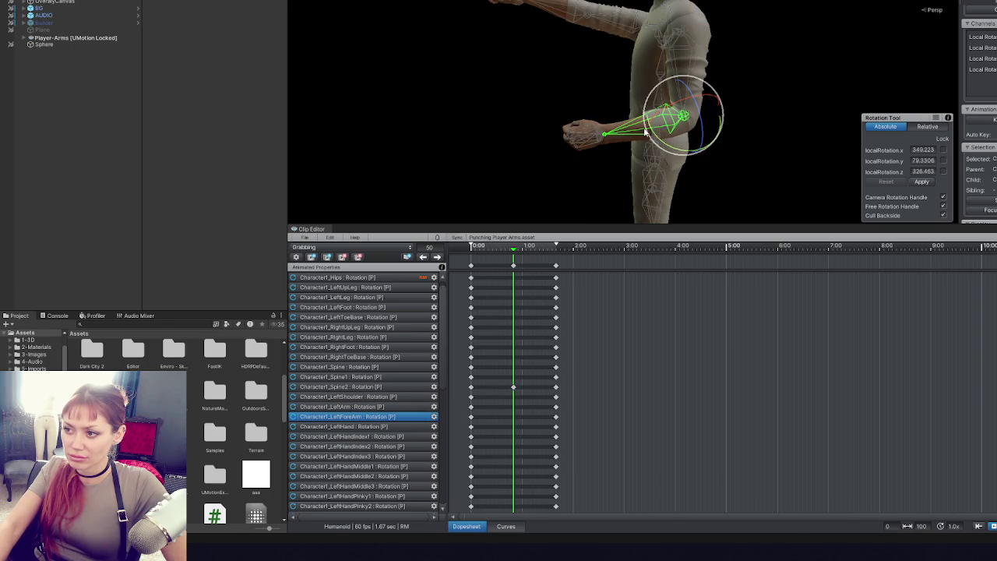
pyautogui.click(596, 140)
pyautogui.click(472, 266)
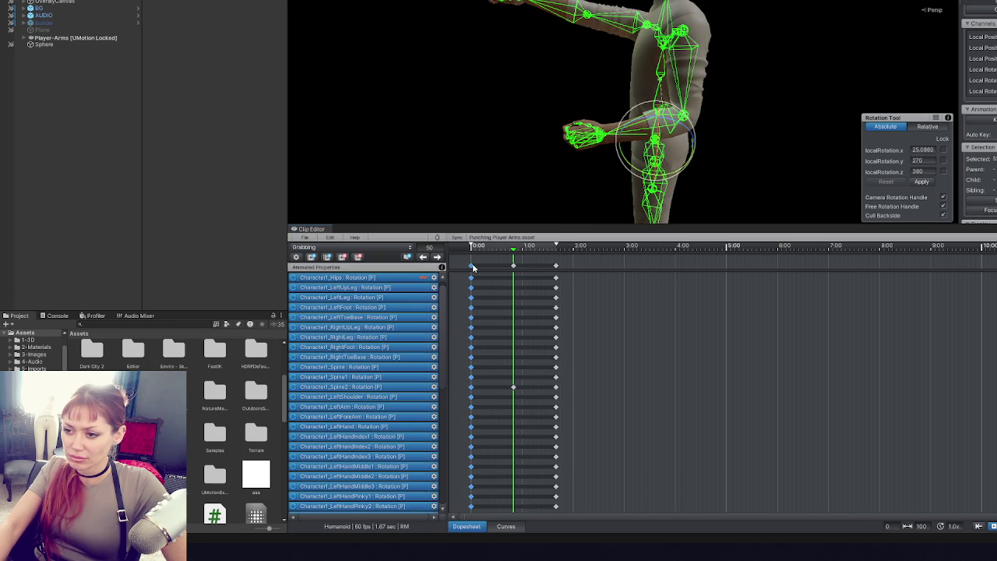
# - Step through the keyframes at frames 100, 0 and 50, ending on frame 50
pyautogui.click(438, 257)
pyautogui.press('w')
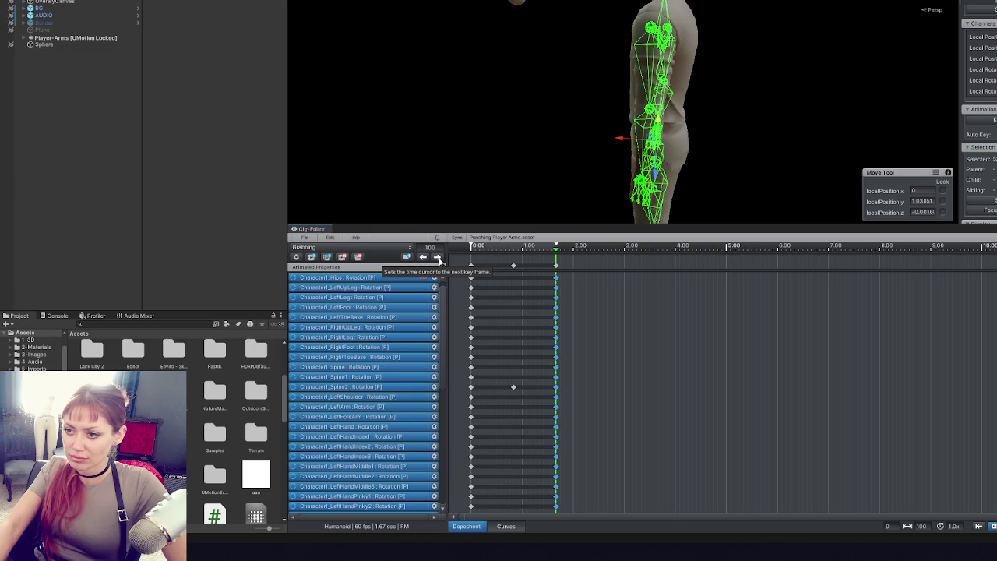
pyautogui.click(423, 257)
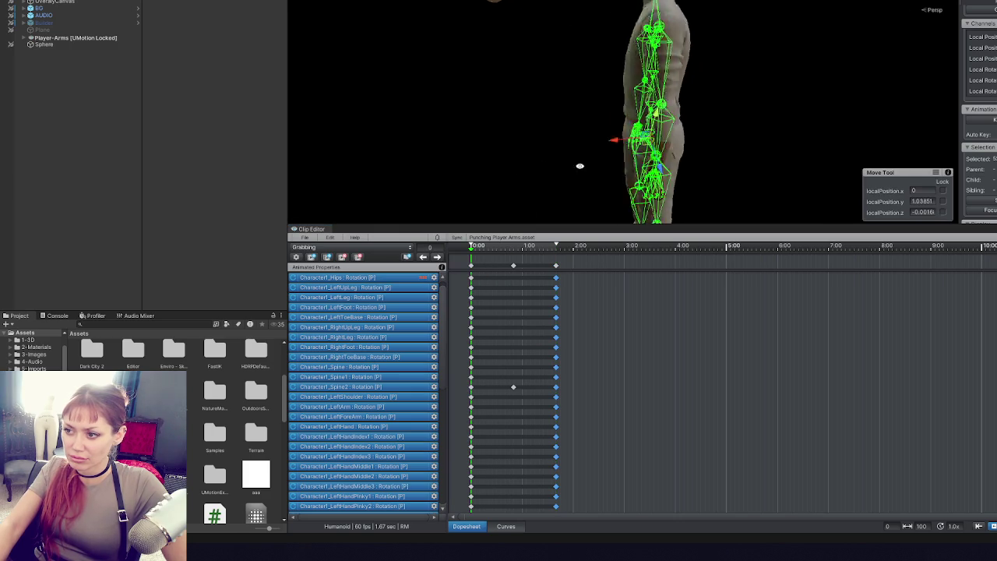
pyautogui.click(437, 257)
pyautogui.moveTo(547, 69); pyautogui.dragTo(553, 67)
pyautogui.click(552, 67)
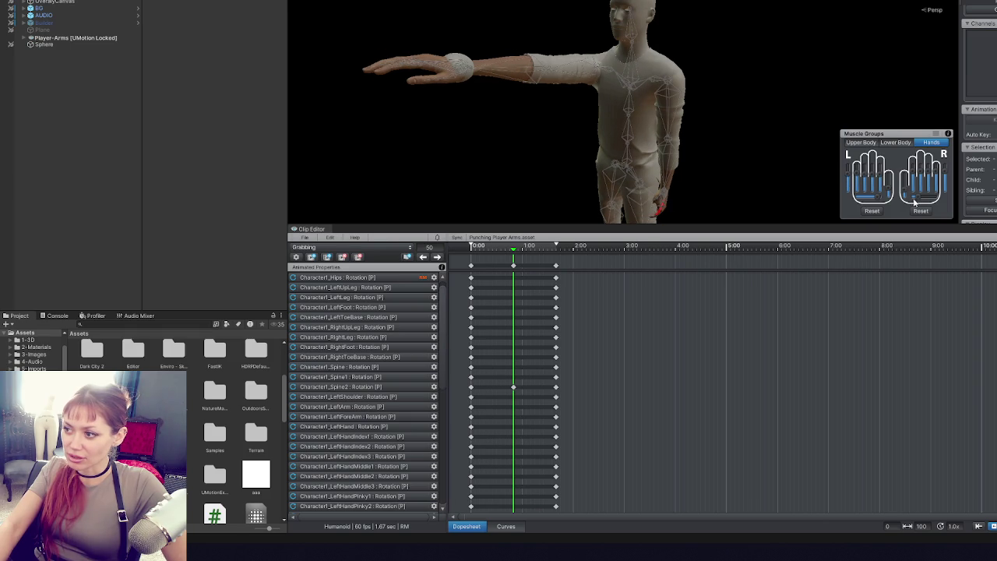
# - Rotate the right hand to a new angle from the thumb bone
pyautogui.click(438, 67)
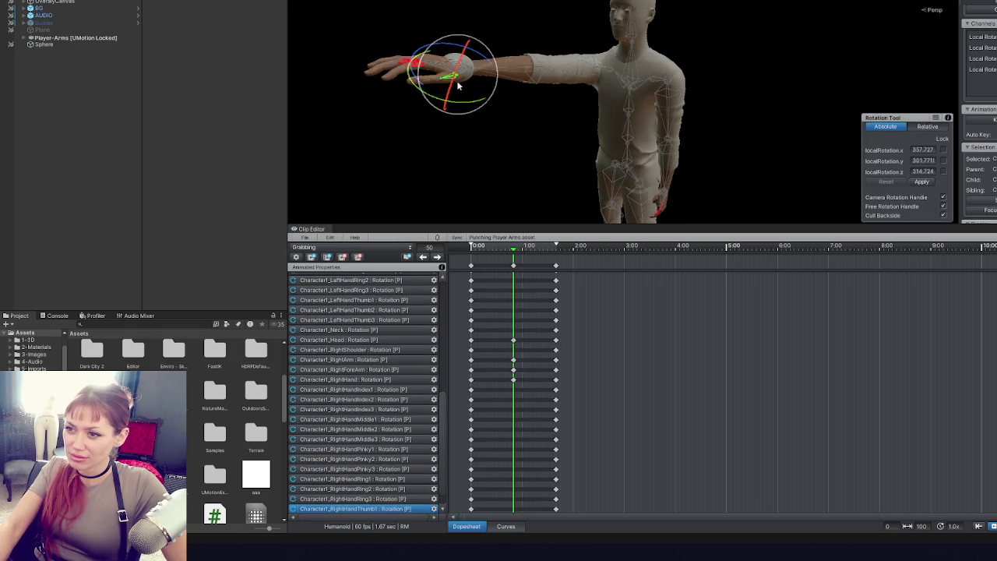
pyautogui.moveTo(505, 95)
pyautogui.mouseDown()
pyautogui.moveTo(471, 86)
pyautogui.moveTo(460, 109)
pyautogui.mouseUp()
pyautogui.moveTo(545, 55)
pyautogui.mouseDown()
pyautogui.moveTo(614, 31)
pyautogui.moveTo(684, 98)
pyautogui.moveTo(535, 127)
pyautogui.moveTo(579, 47)
pyautogui.moveTo(619, 104)
pyautogui.moveTo(637, 55)
pyautogui.mouseUp()
pyautogui.click(750, 96)
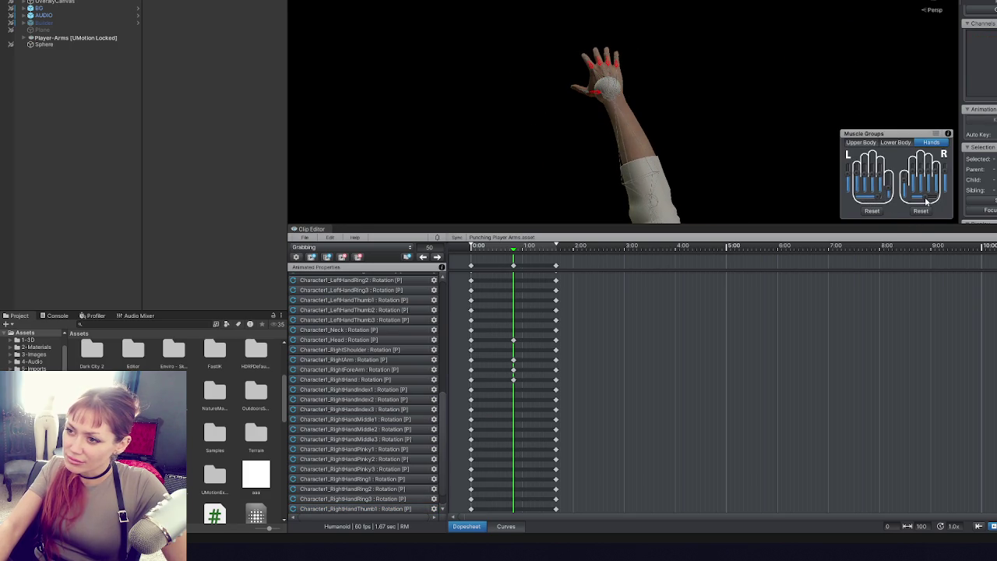
pyautogui.moveTo(702, 117)
pyautogui.mouseDown()
pyautogui.moveTo(666, 95)
pyautogui.moveTo(686, 103)
pyautogui.mouseUp()
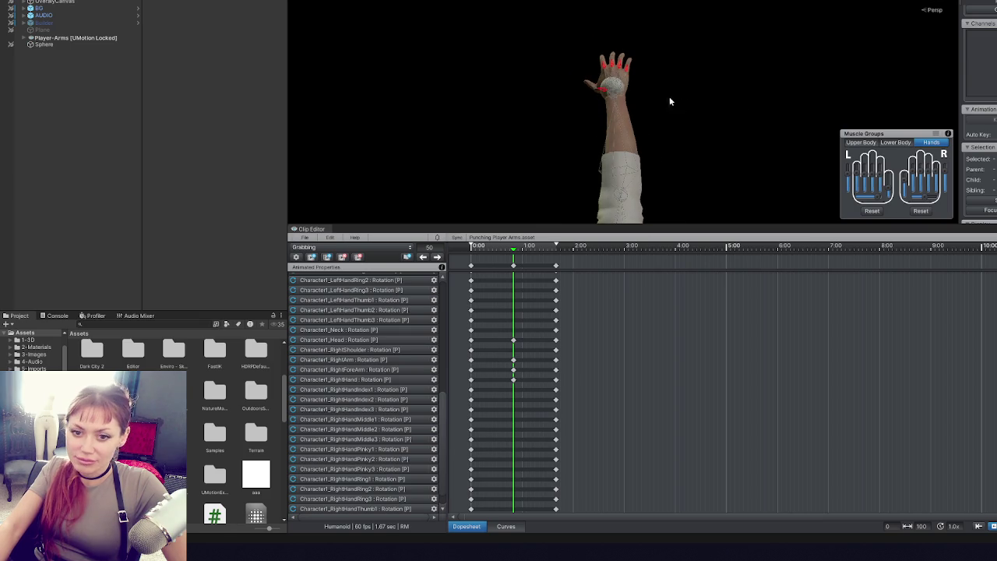
# - Turn the right hand upright and key every bone at frame 50
pyautogui.click(610, 88)
pyautogui.moveTo(624, 109)
pyautogui.mouseDown()
pyautogui.moveTo(609, 89)
pyautogui.moveTo(652, 86)
pyautogui.mouseUp()
pyautogui.press('k')
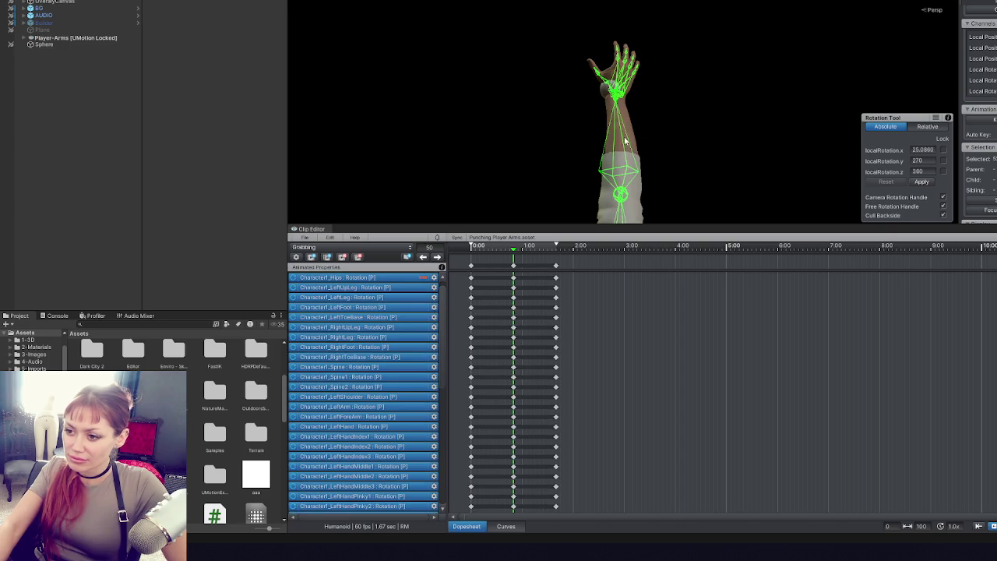
# - Select the right middle finger bone, then reselect the whole right hand
pyautogui.click(610, 69)
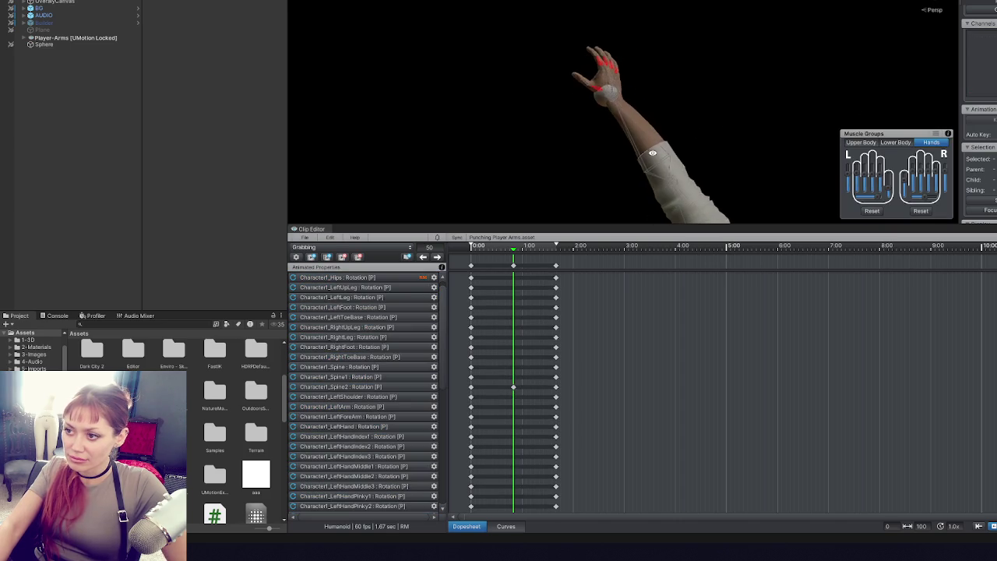
pyautogui.click(611, 70)
pyautogui.click(608, 67)
pyautogui.click(608, 65)
pyautogui.click(606, 64)
pyautogui.click(606, 64)
pyautogui.click(602, 67)
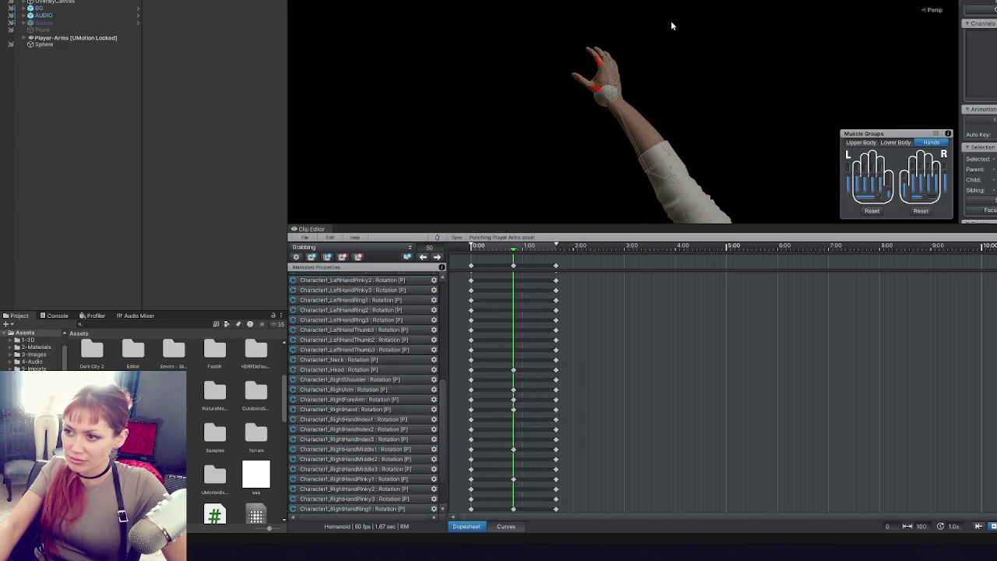
pyautogui.click(596, 62)
pyautogui.click(590, 109)
pyautogui.click(612, 92)
pyautogui.click(692, 70)
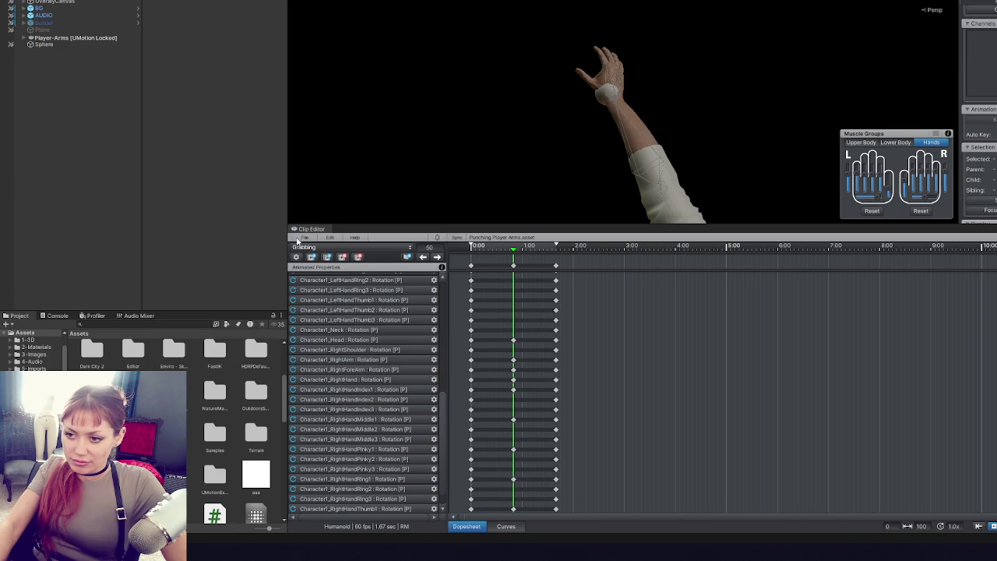
# - Try exporting the current clip, then cancel at the unapplied changes warning
pyautogui.click(300, 239)
pyautogui.moveTo(351, 313)
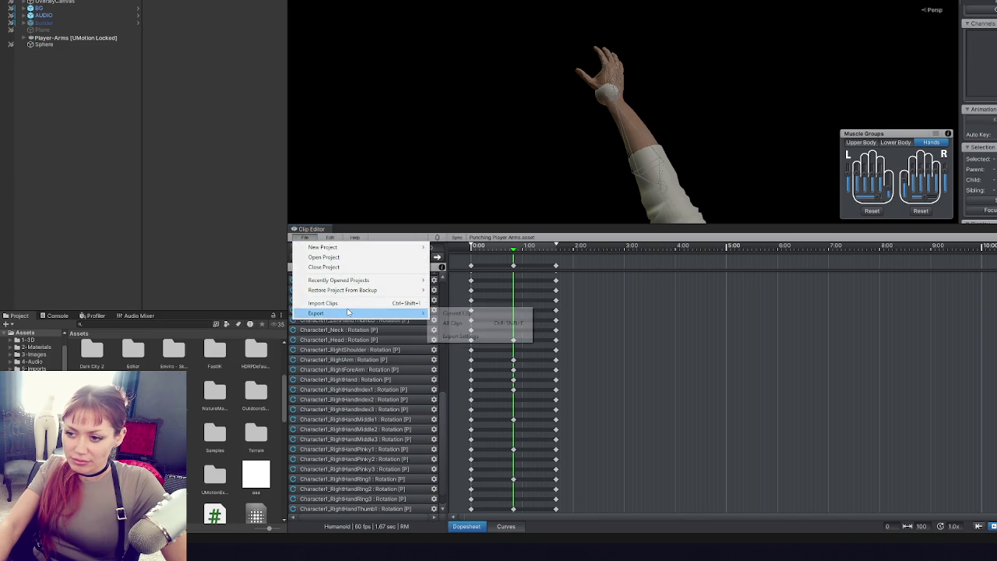
pyautogui.click(478, 314)
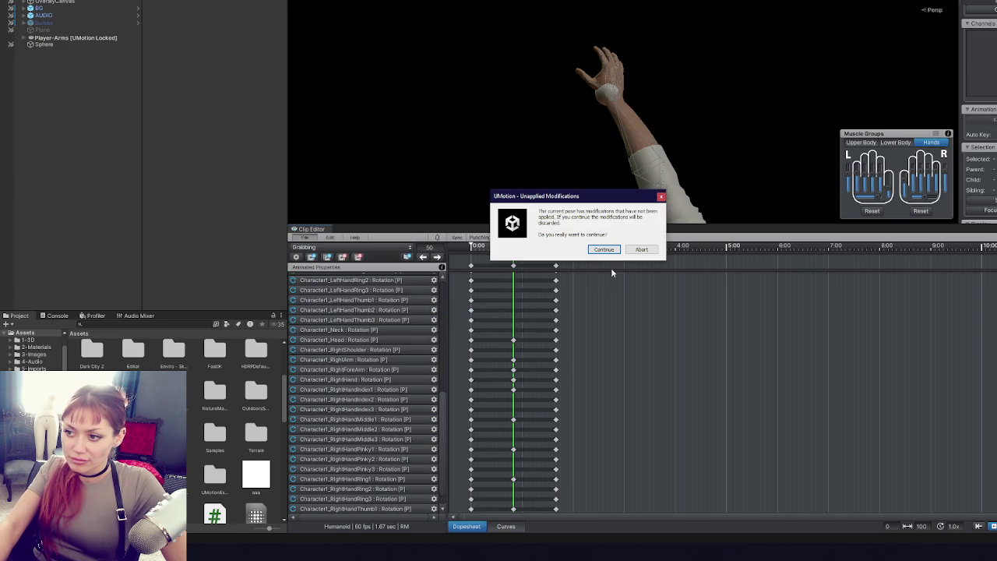
pyautogui.click(662, 197)
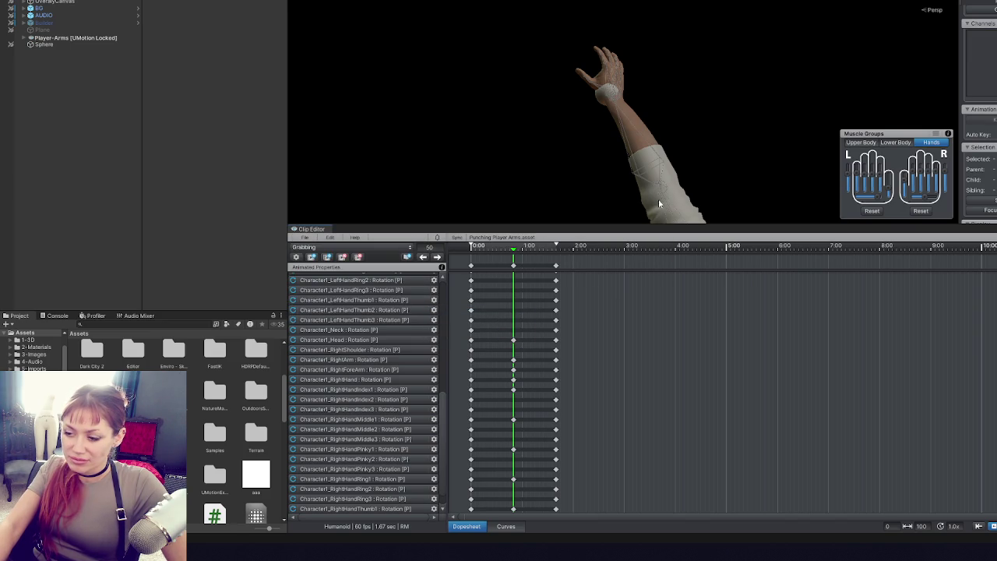
pyautogui.moveTo(583, 216)
pyautogui.mouseDown()
pyautogui.moveTo(662, 129)
pyautogui.moveTo(684, 146)
pyautogui.moveTo(401, 42)
pyautogui.moveTo(753, 49)
pyautogui.moveTo(650, 156)
pyautogui.moveTo(744, 85)
pyautogui.mouseUp()
# - Inspect the left pinky and ring finger bones and the RightArm and RightForeArm tracks
pyautogui.click(610, 142)
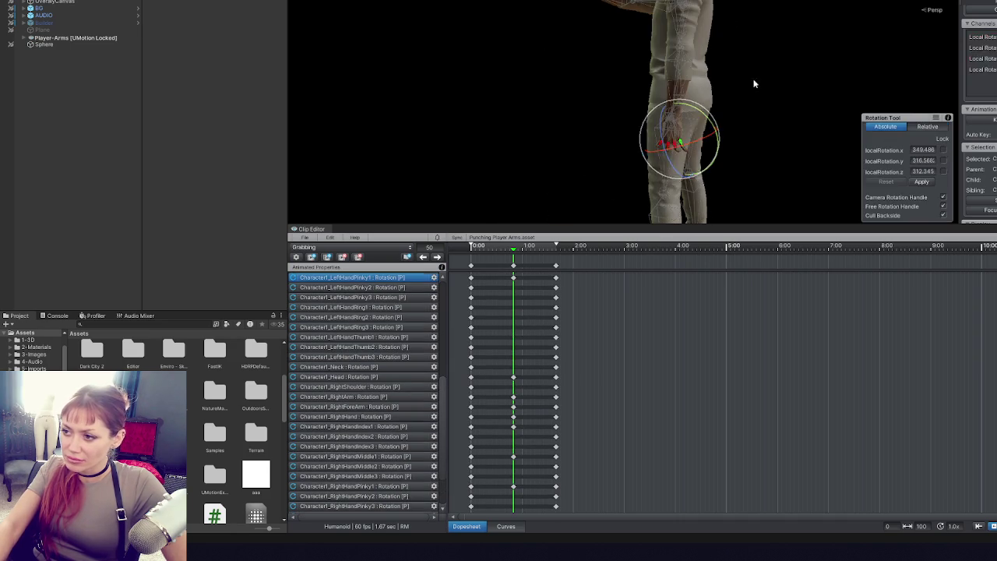
pyautogui.click(744, 84)
pyautogui.click(674, 140)
pyautogui.moveTo(674, 140)
pyautogui.mouseDown()
pyautogui.moveTo(762, 104)
pyautogui.moveTo(797, 127)
pyautogui.moveTo(697, 113)
pyautogui.mouseUp()
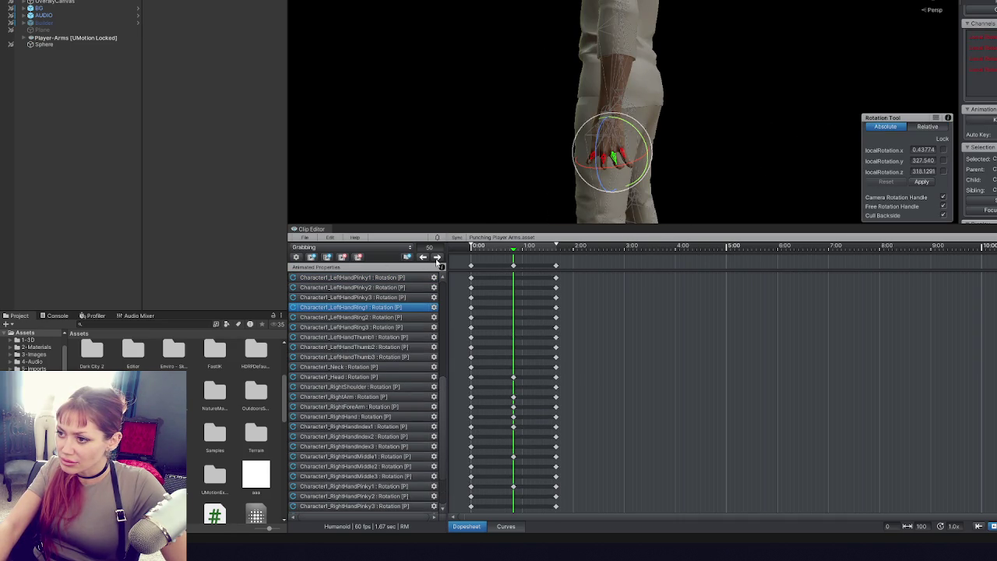
pyautogui.click(514, 398)
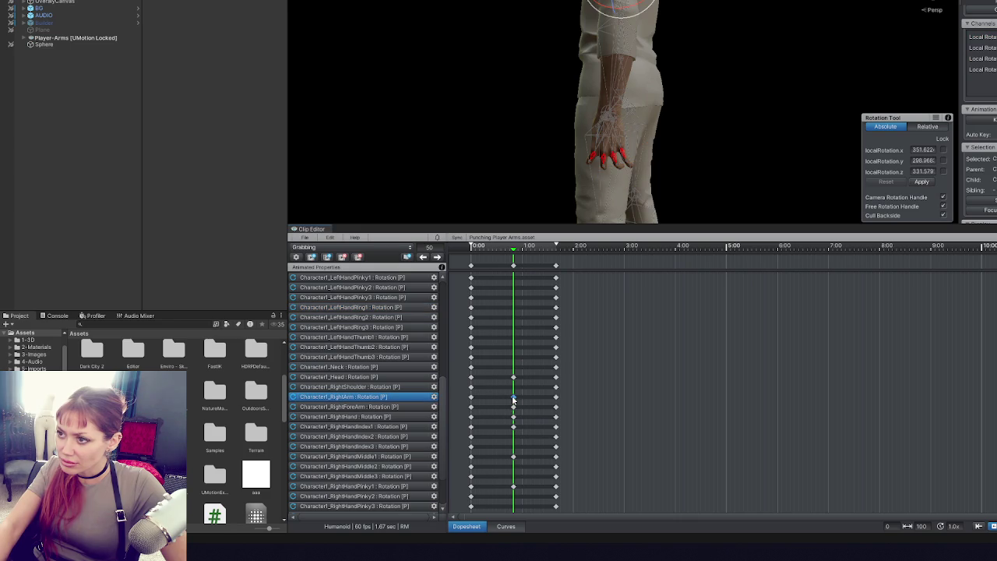
pyautogui.click(513, 407)
pyautogui.click(620, 157)
pyautogui.scroll(2, 499, 285)
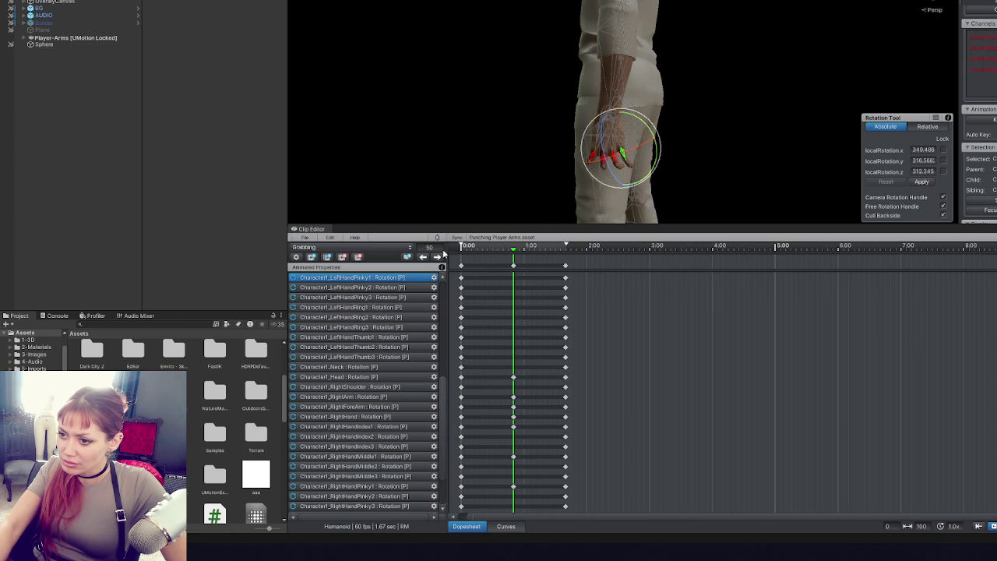
# - Jump to the next keyframe, discarding unapplied pose changes, then return to frame 50
pyautogui.click(437, 256)
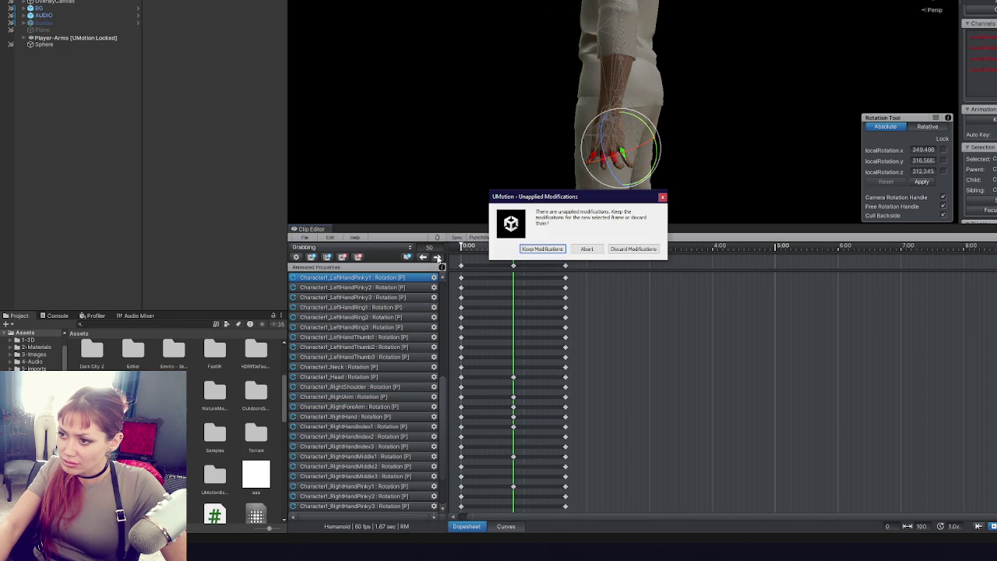
pyautogui.click(621, 249)
pyautogui.scroll(-5, 646, 171)
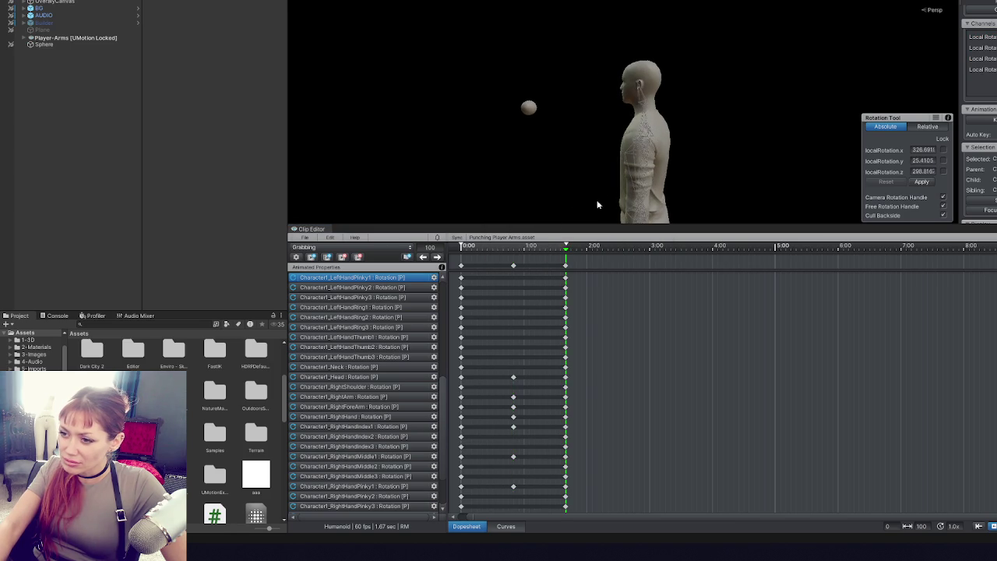
pyautogui.click(424, 257)
# - Select and clear all property tracks, drag the playhead to frame 0, and view from the front
pyautogui.scroll(4, 579, 85)
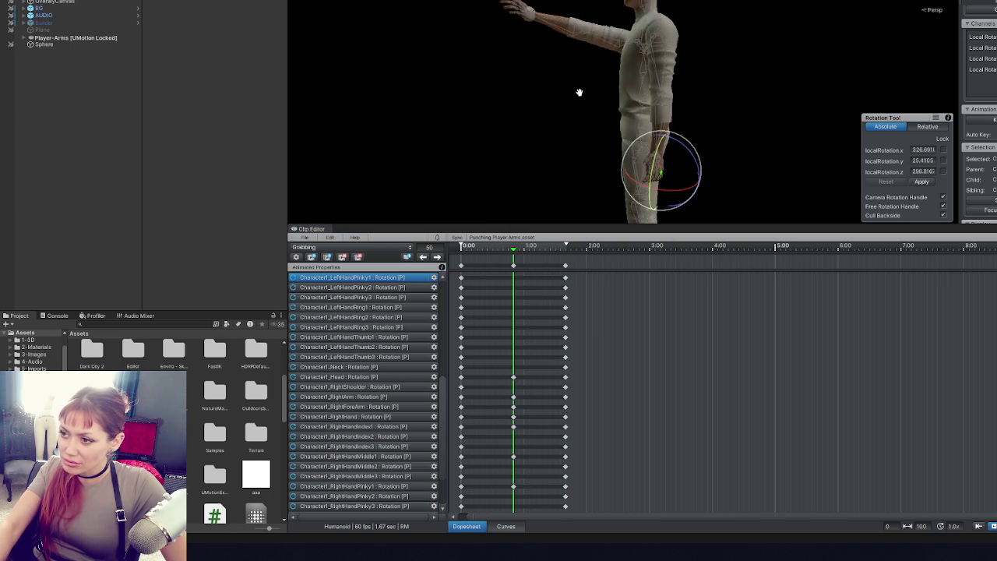
pyautogui.click(460, 268)
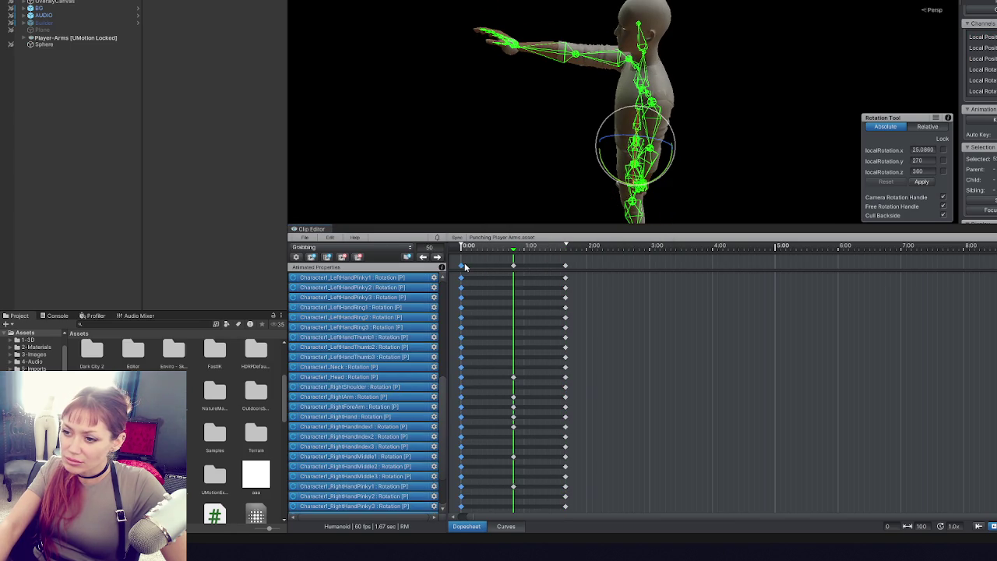
pyautogui.click(455, 204)
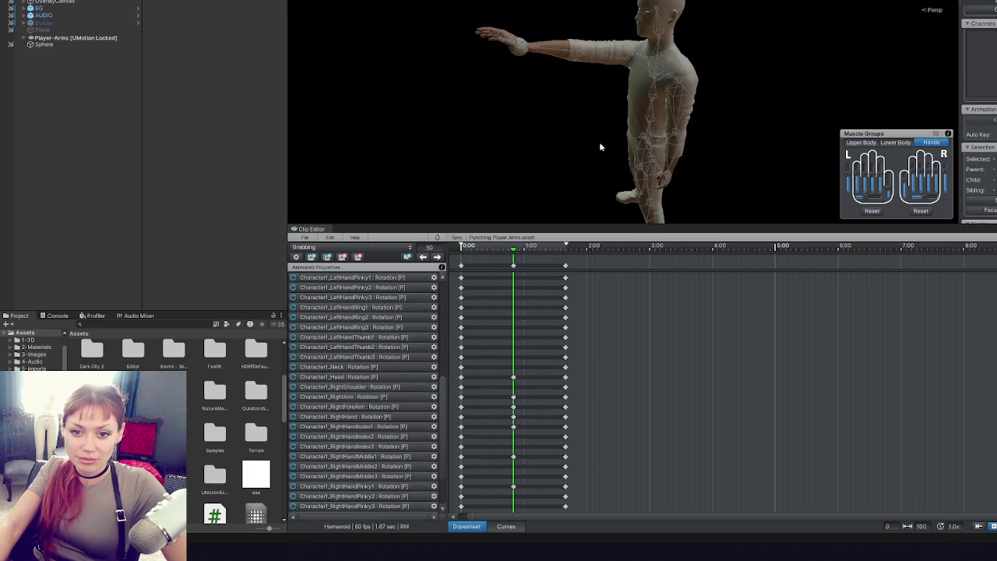
pyautogui.click(636, 129)
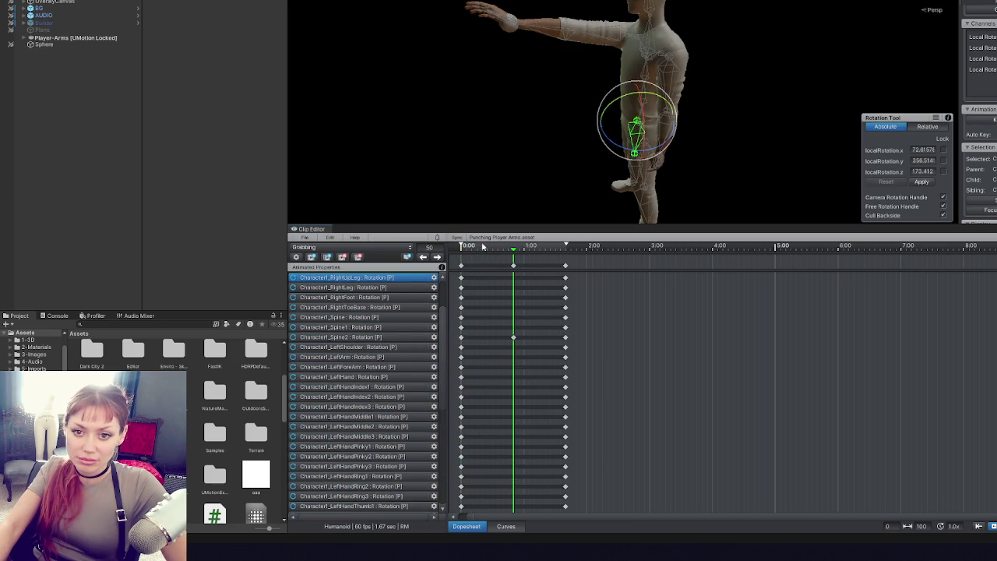
pyautogui.moveTo(486, 248); pyautogui.dragTo(460, 248)
pyautogui.moveTo(504, 134); pyautogui.dragTo(653, 69)
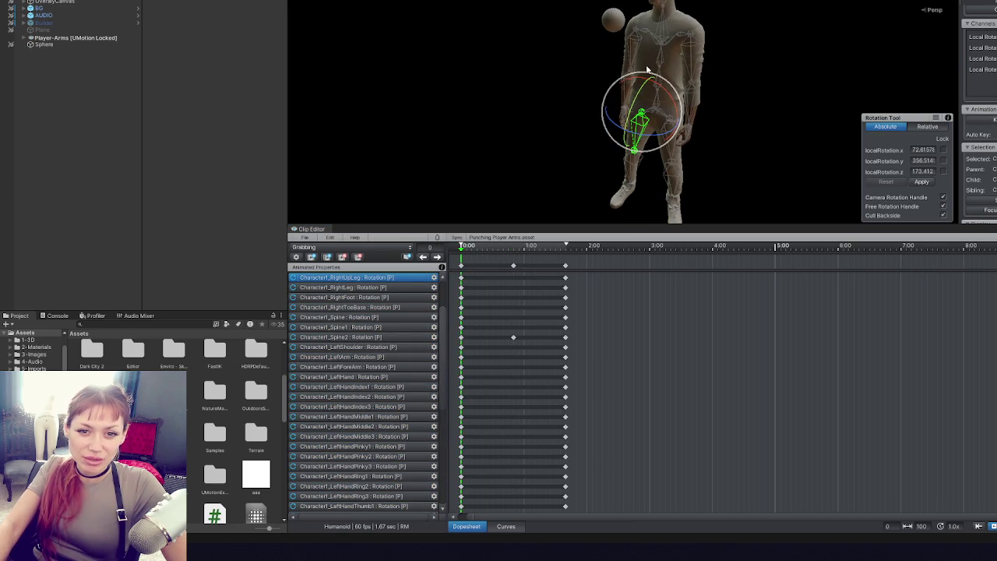
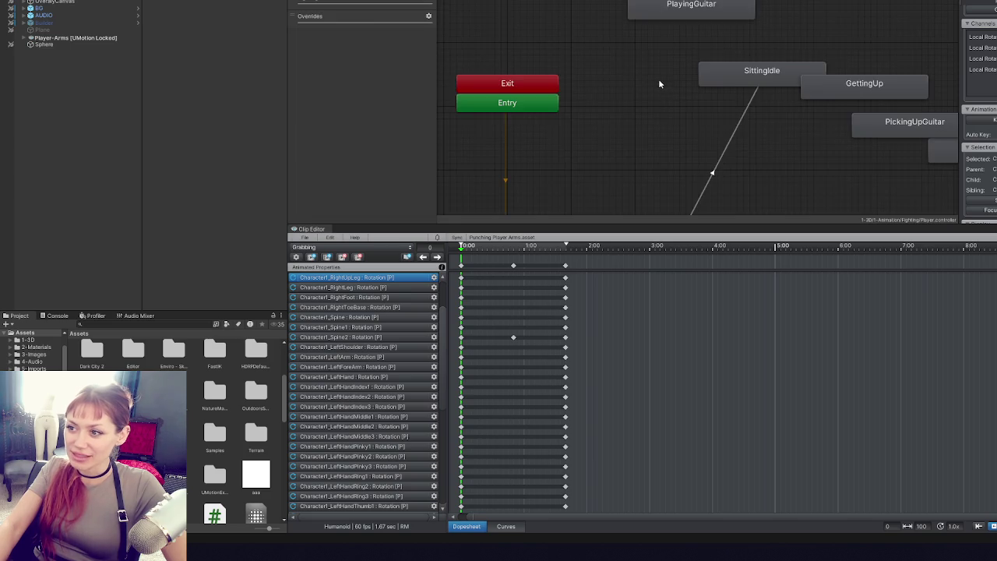
# - Export the Grabbing clip from UMotion as an asset into the 2026 animation folder
pyautogui.click(82, 37)
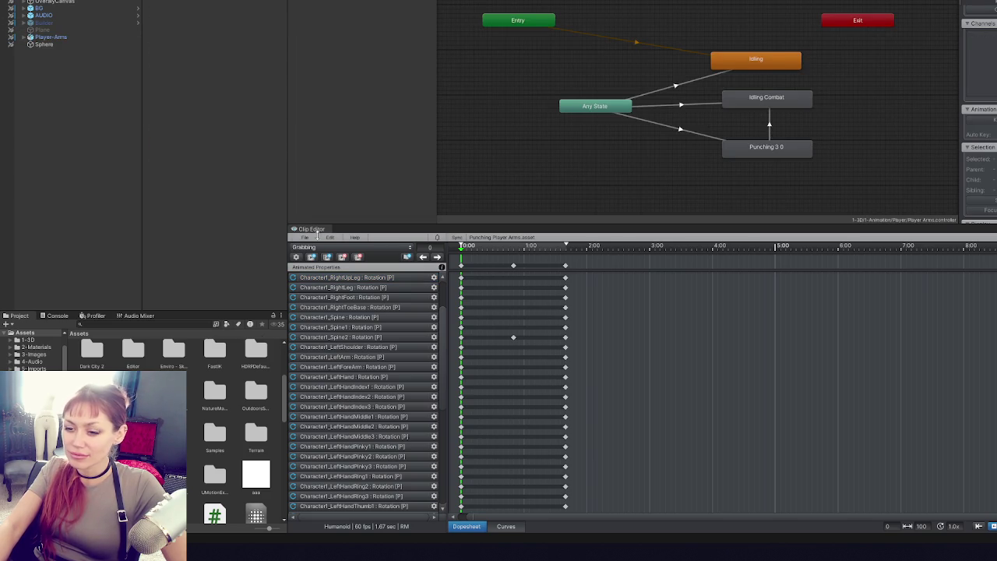
pyautogui.click(11, 341)
pyautogui.click(39, 368)
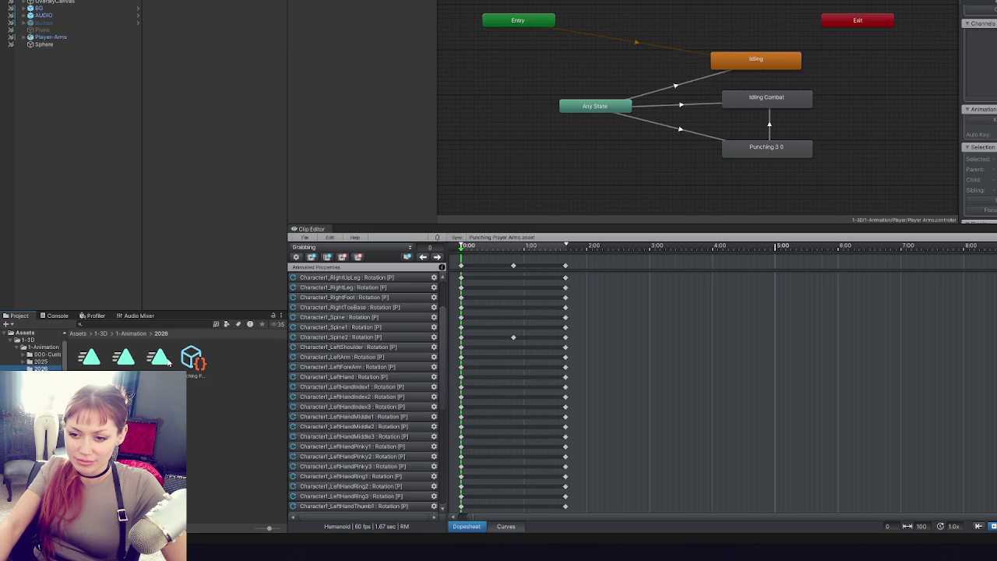
pyautogui.click(304, 237)
pyautogui.moveTo(364, 314)
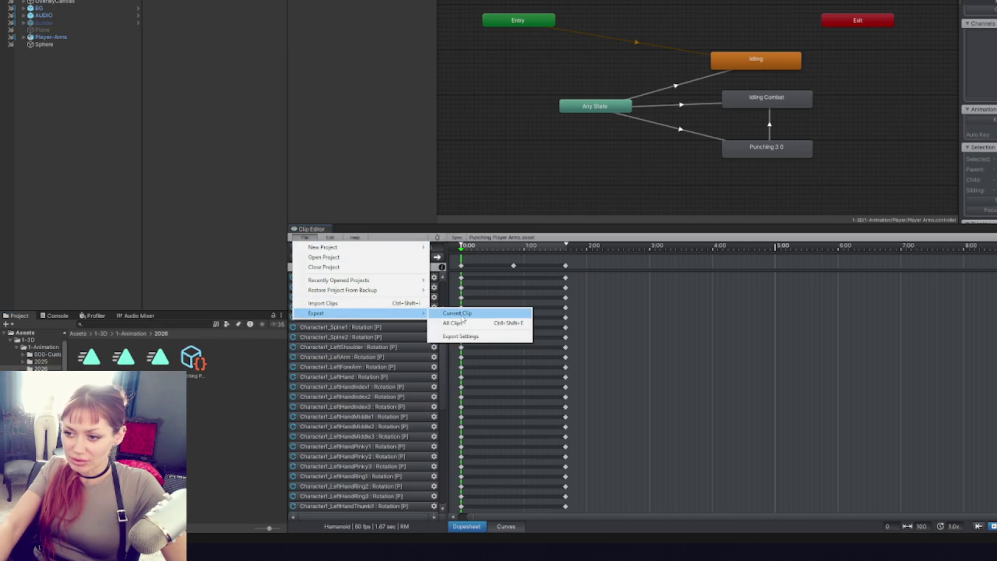
pyautogui.click(461, 315)
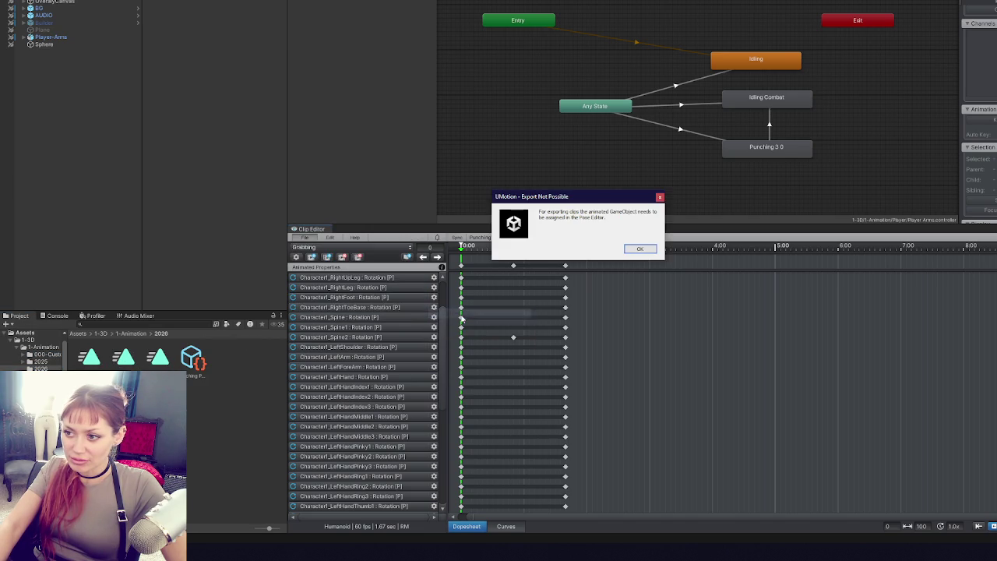
pyautogui.click(640, 248)
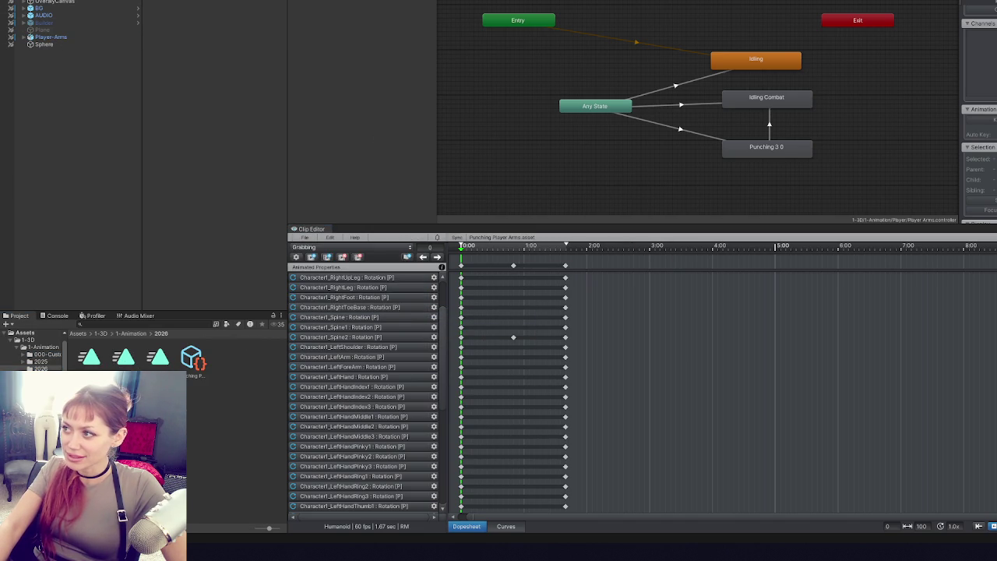
pyautogui.click(304, 237)
pyautogui.moveTo(351, 315)
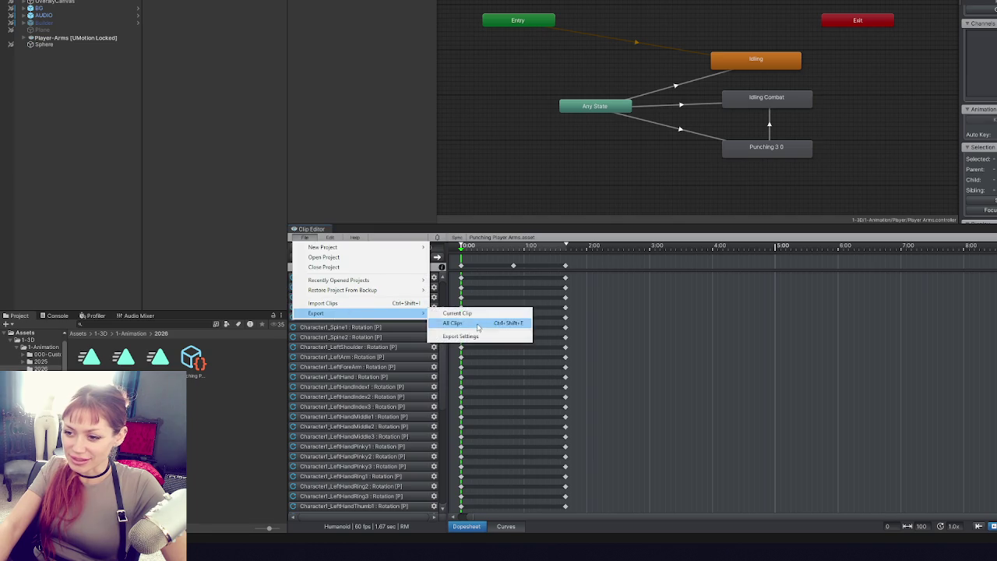
pyautogui.click(480, 314)
pyautogui.click(578, 289)
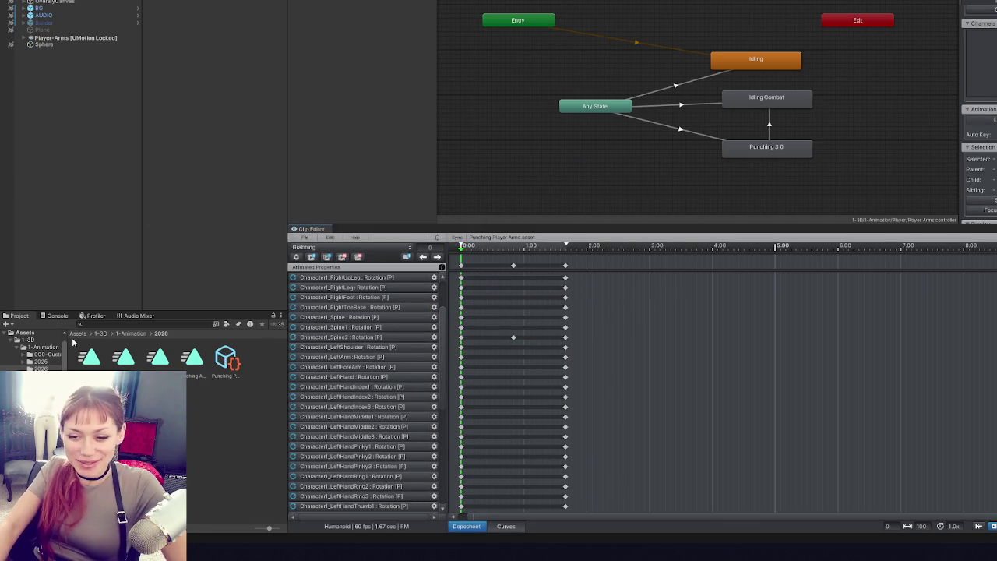
# - Place the Grabbing clip in the Player Arms animator with a transition from Any State
pyautogui.moveTo(91, 357)
pyautogui.mouseDown()
pyautogui.moveTo(652, 166)
pyautogui.moveTo(701, 189)
pyautogui.mouseUp()
pyautogui.rightClick(619, 108)
pyautogui.click(646, 112)
pyautogui.click(741, 193)
pyautogui.click(407, 3)
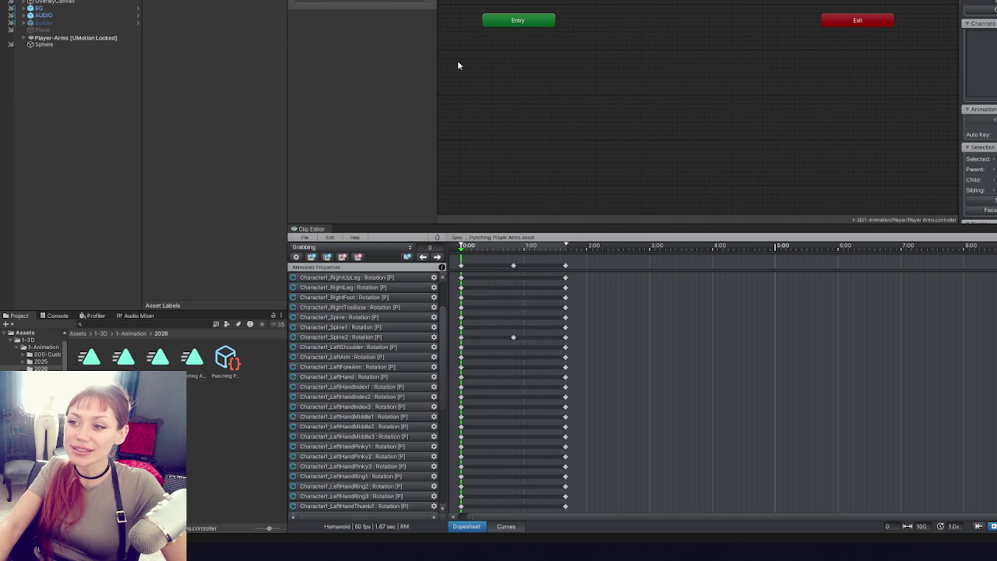
# - Add a Trigger parameter named Grabbing to the Player Arms animator
pyautogui.click(413, 3)
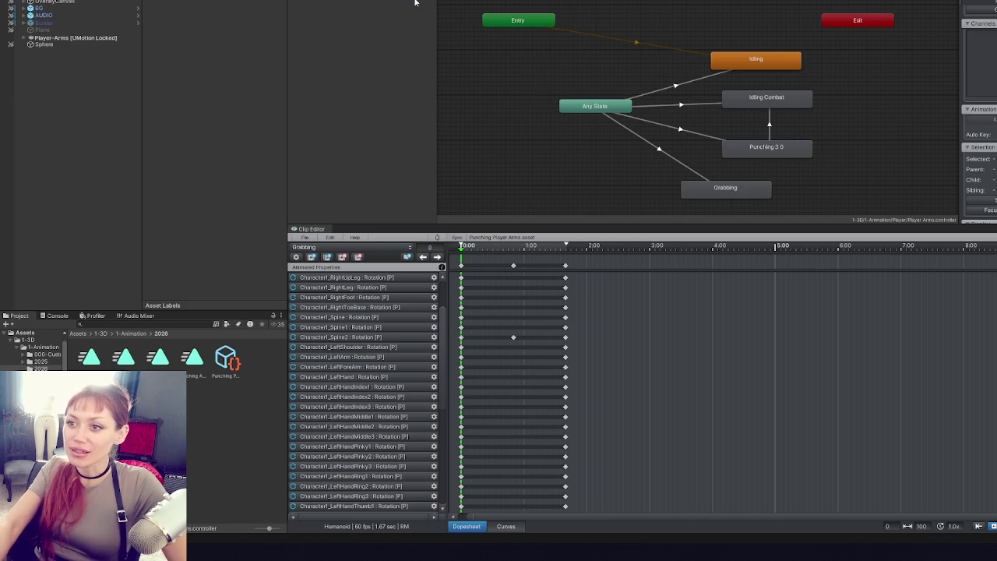
pyautogui.click(463, 8)
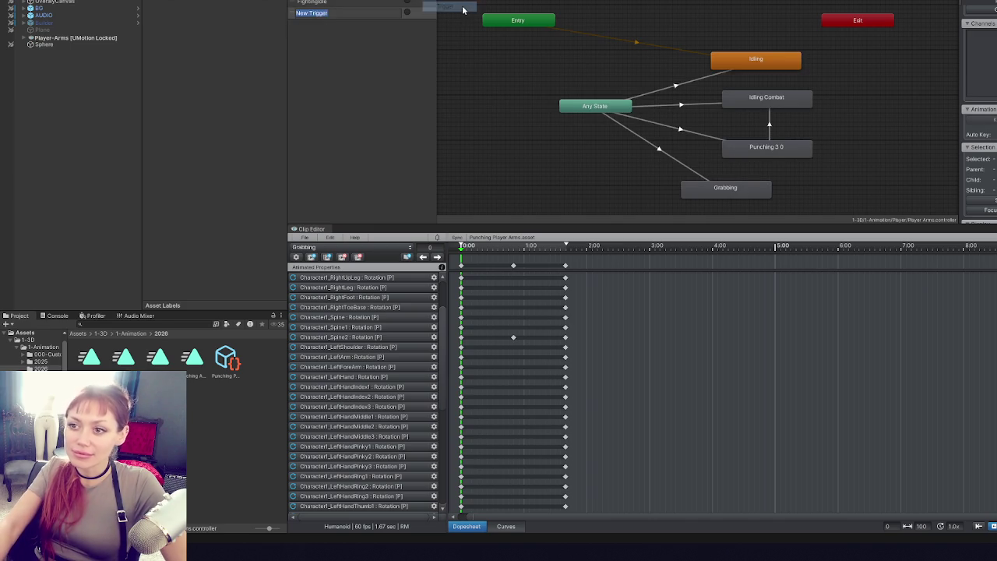
pyautogui.write('Grabbing')
pyautogui.press('Return')
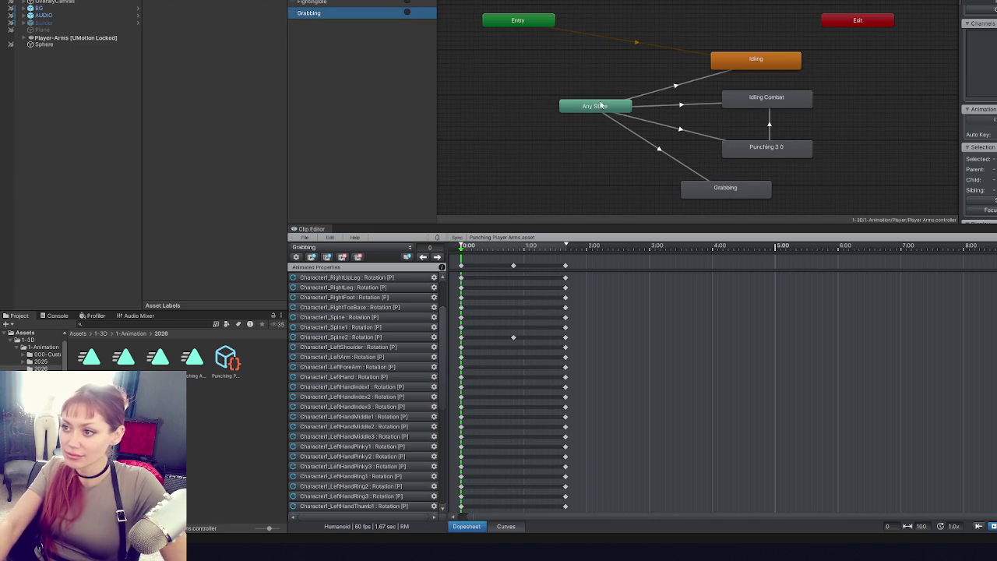
# - Give the Any State→Grabbing transition a Grabbing condition and start the clip earlier
pyautogui.click(625, 124)
pyautogui.click(261, 183)
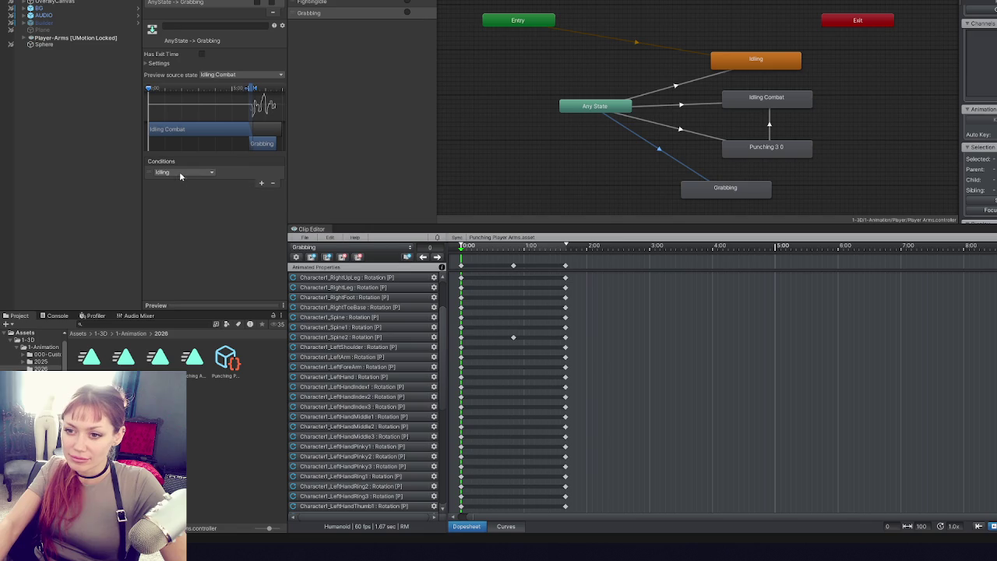
pyautogui.moveTo(257, 91); pyautogui.dragTo(156, 92)
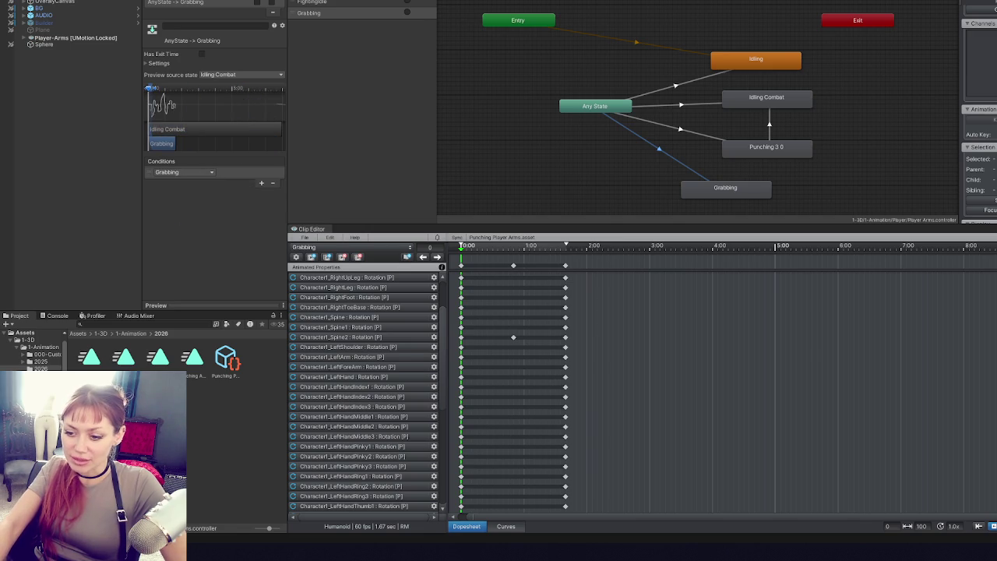
pyautogui.hotkey('alt', 'Tab')
pyautogui.scroll(10, 401, 99)
pyautogui.click(402, 99)
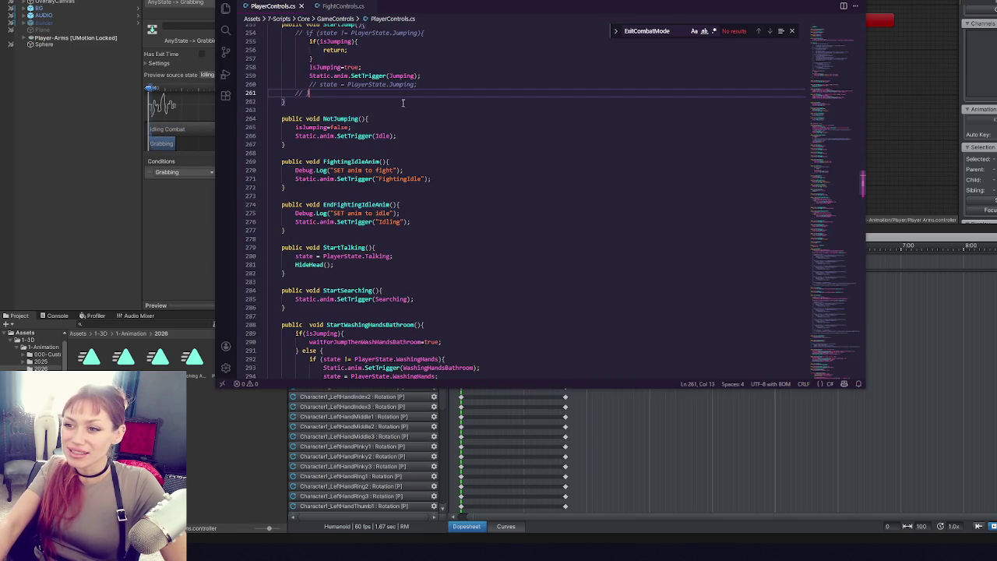
# - Add an empty public void GrabSomething() method below NotJumping in PlayerControls.cs
pyautogui.scroll(1, 402, 99)
pyautogui.click(393, 169)
pyautogui.press('Return')
pyautogui.press('Return')
pyautogui.write('public void ')
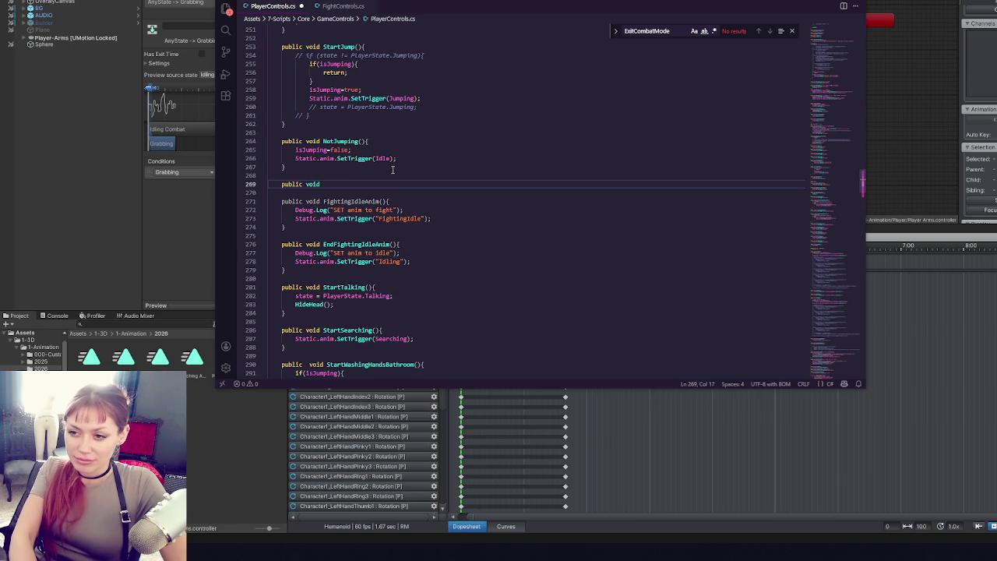
pyautogui.write('GrabSomething(){')
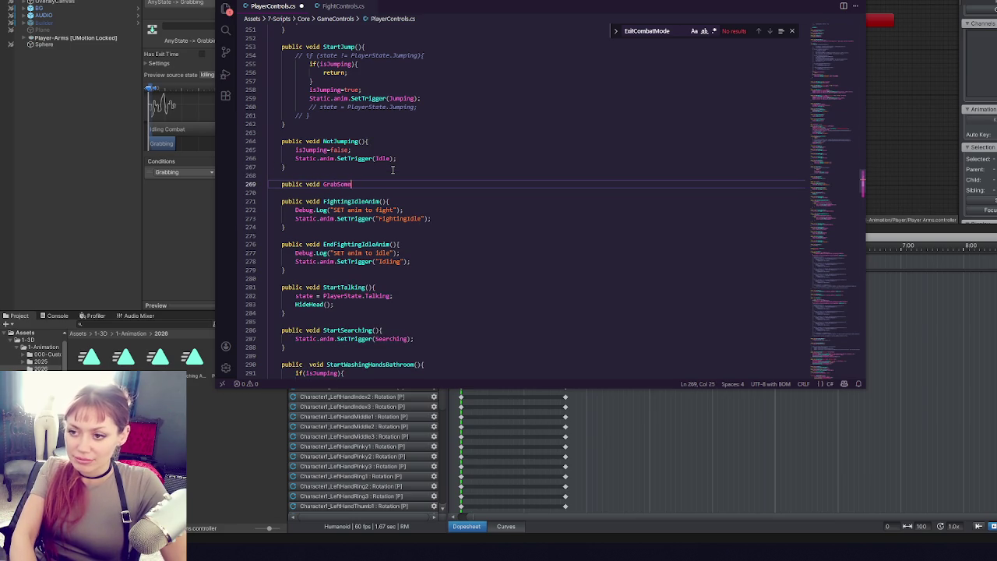
pyautogui.press('Return')
pyautogui.press('Return')
pyautogui.write('}')
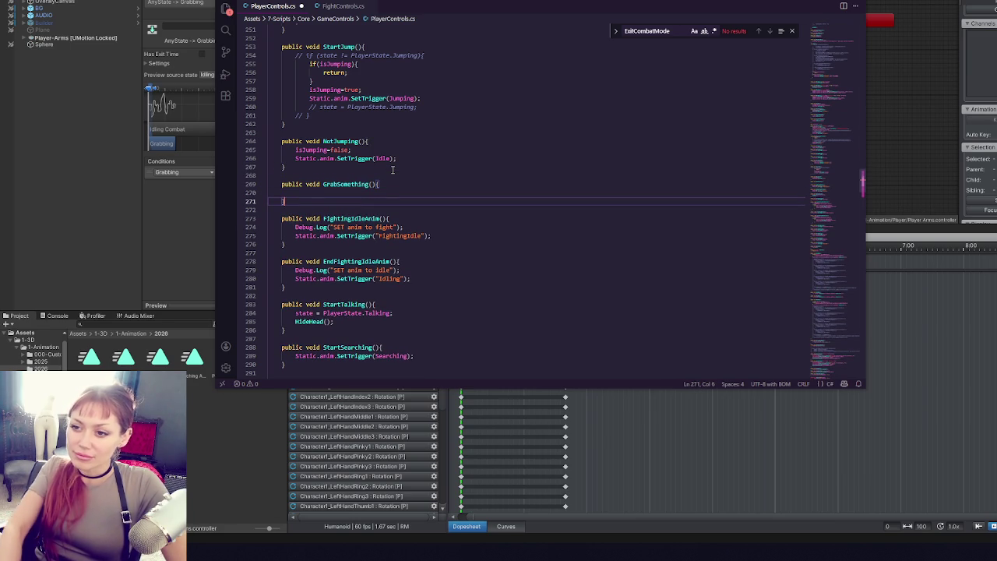
# - Copy the SetTrigger call into GrabSomething and change its trigger to "Grabbing"
pyautogui.moveTo(402, 159); pyautogui.dragTo(418, 151)
pyautogui.hotkey('ctrl', 'c')
pyautogui.click(389, 192)
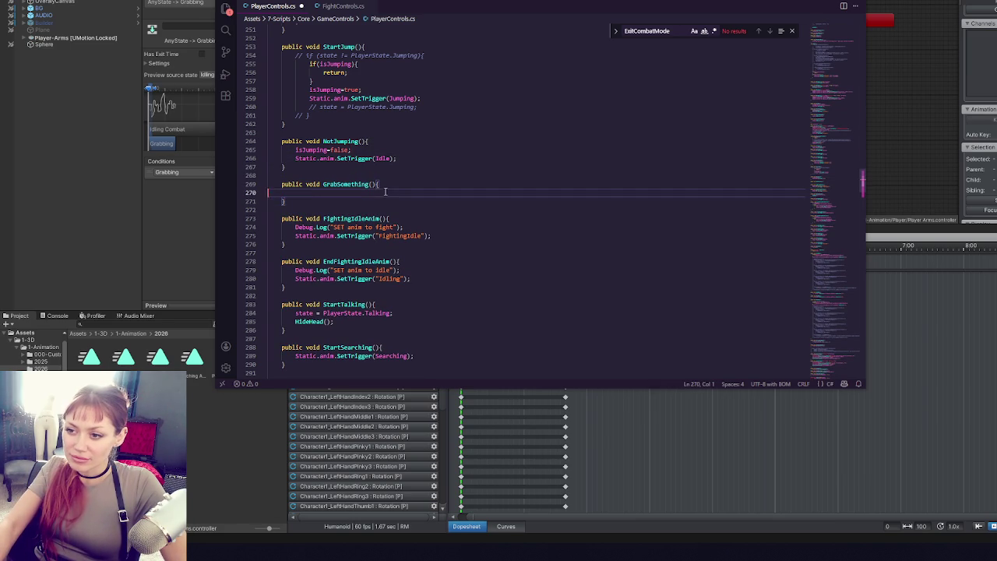
pyautogui.hotkey('ctrl', 'v')
pyautogui.doubleClick(382, 202)
pyautogui.write('"Grabbing"')
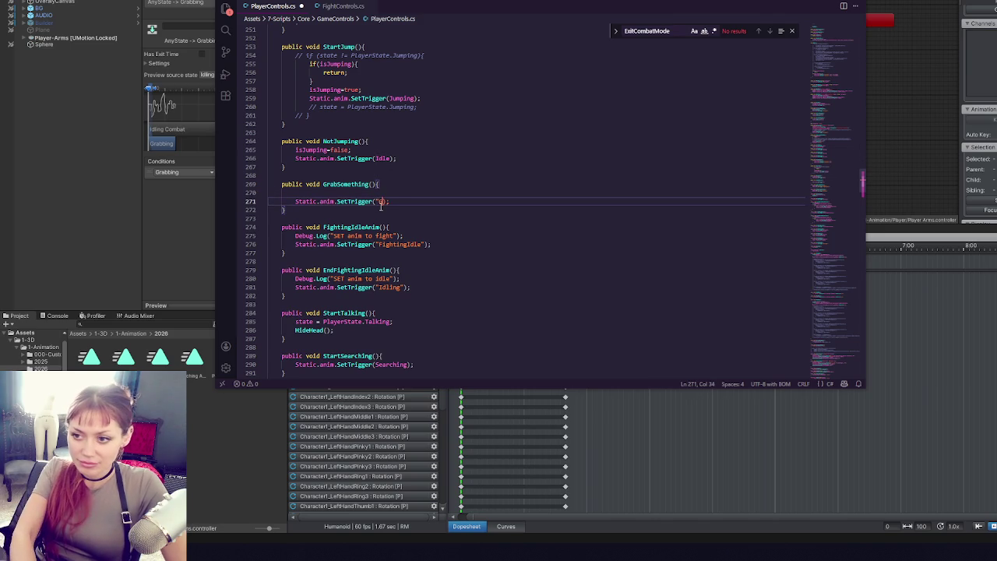
pyautogui.click(440, 187)
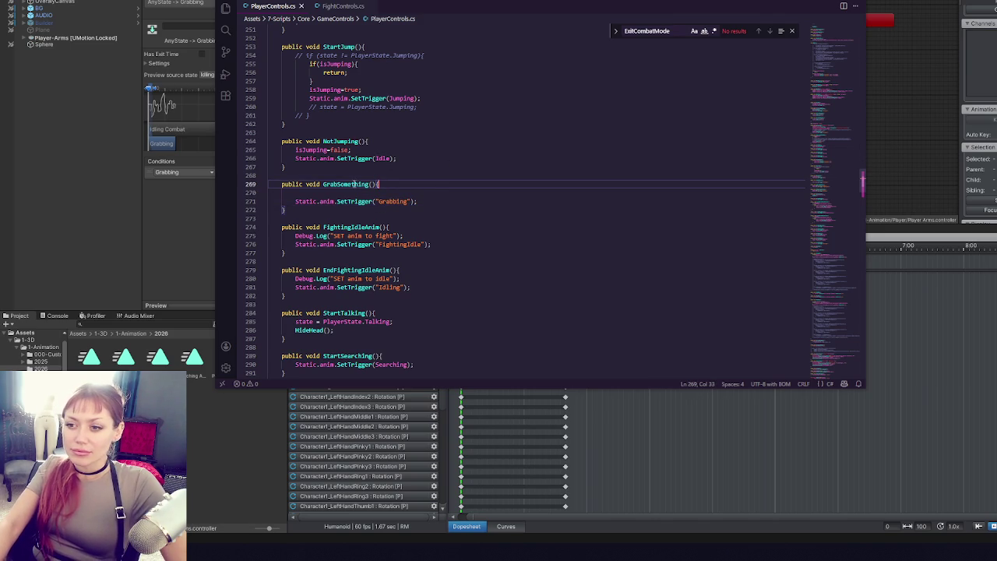
pyautogui.doubleClick(355, 185)
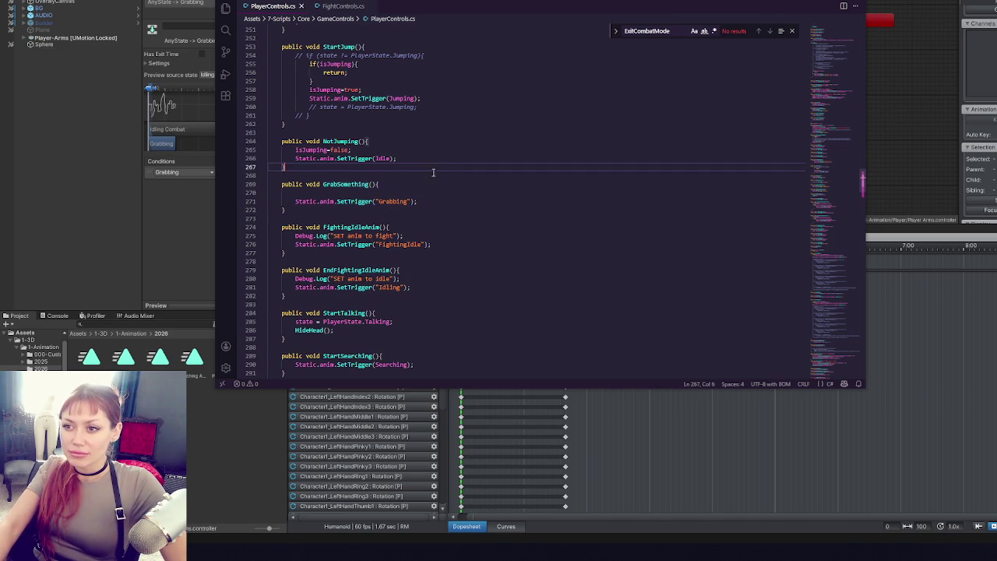
pyautogui.scroll(3, 421, 195)
pyautogui.click(183, 265)
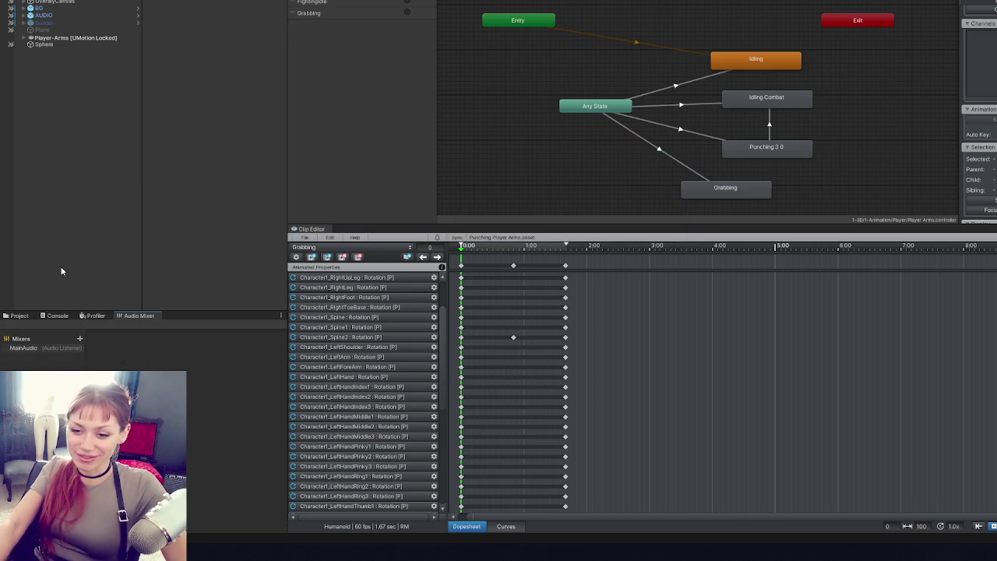
# - Tick Bake Into Pose for root rotation and root Y position on the Grabbing clip
pyautogui.click(17, 318)
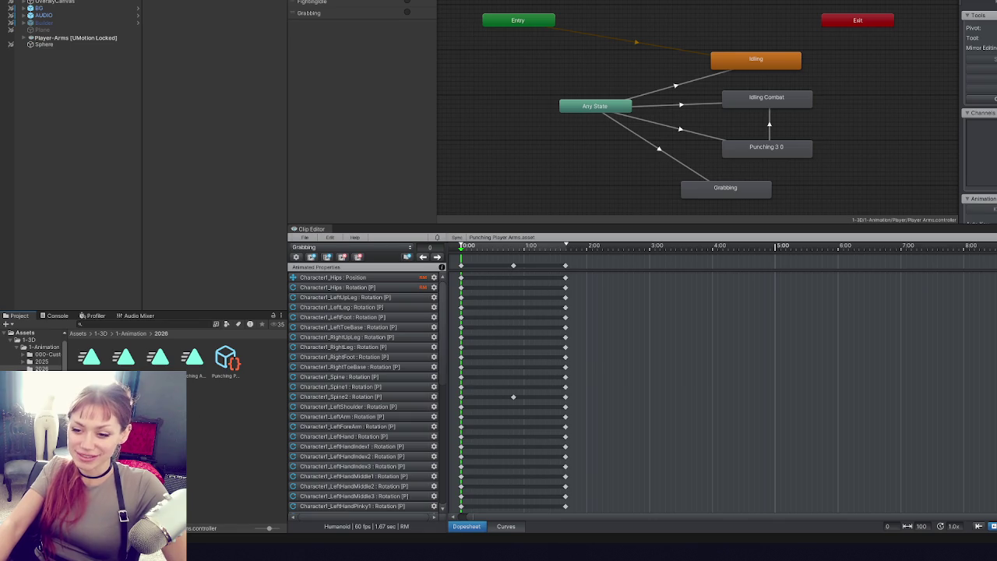
pyautogui.click(193, 360)
pyautogui.click(97, 357)
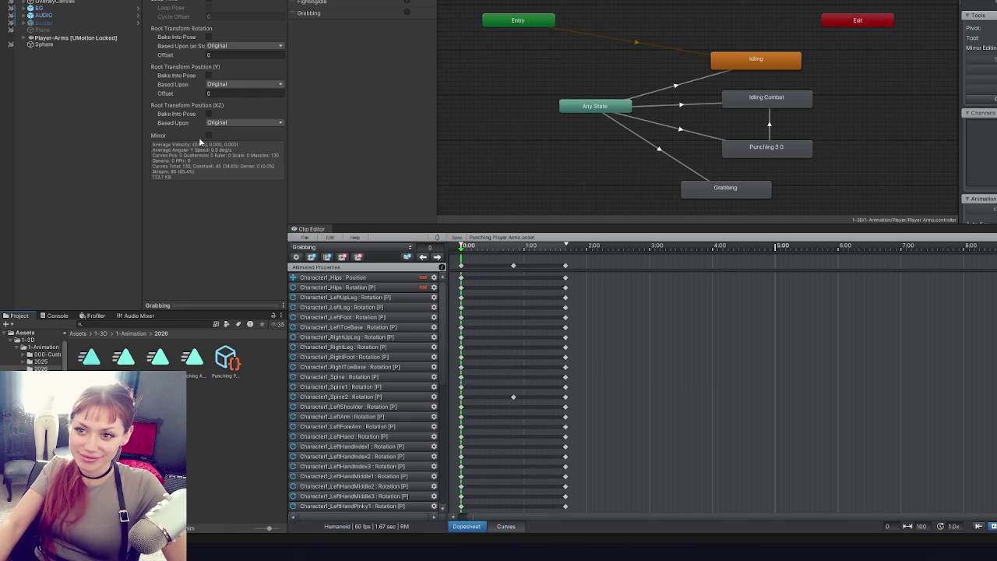
pyautogui.click(208, 37)
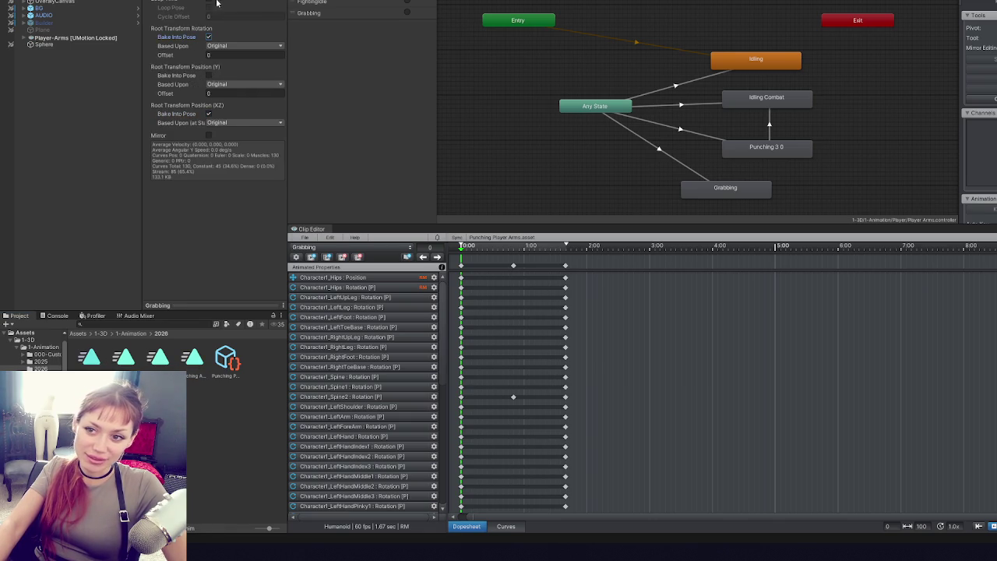
pyautogui.click(208, 76)
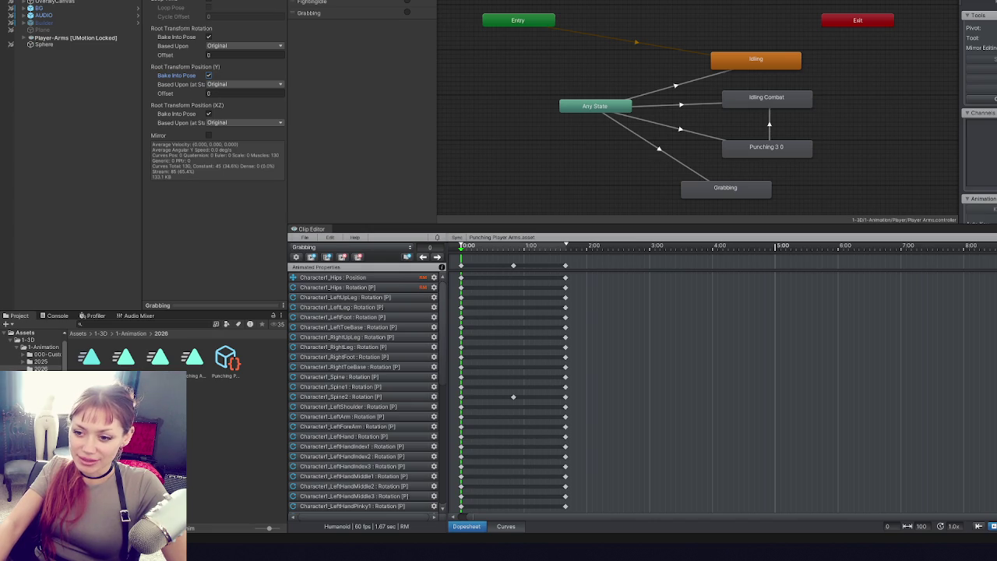
pyautogui.click(18, 349)
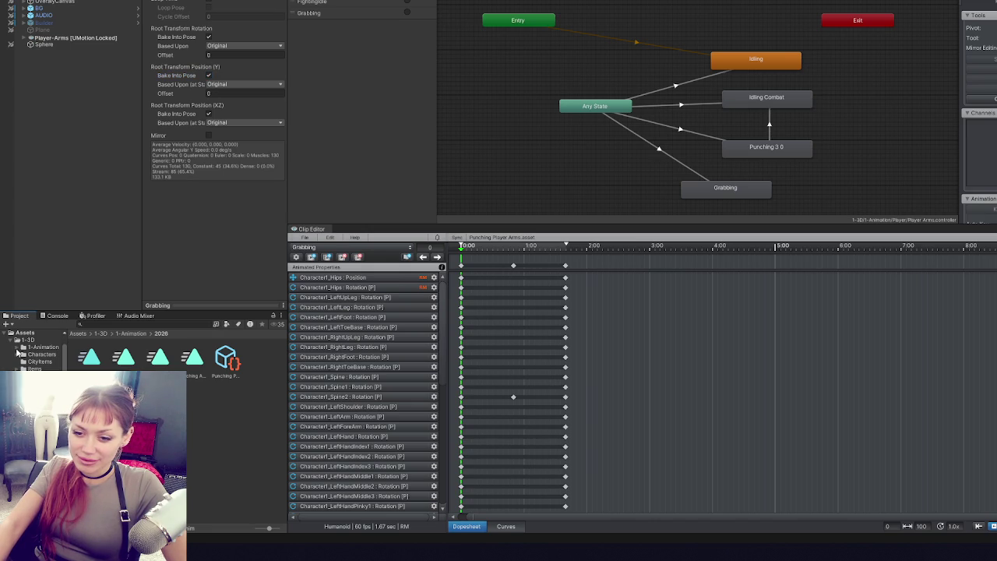
# - Find the Raycast script via a 'raycast' search and review its SetCurrentTarget code
pyautogui.click(129, 324)
pyautogui.write('raycas')
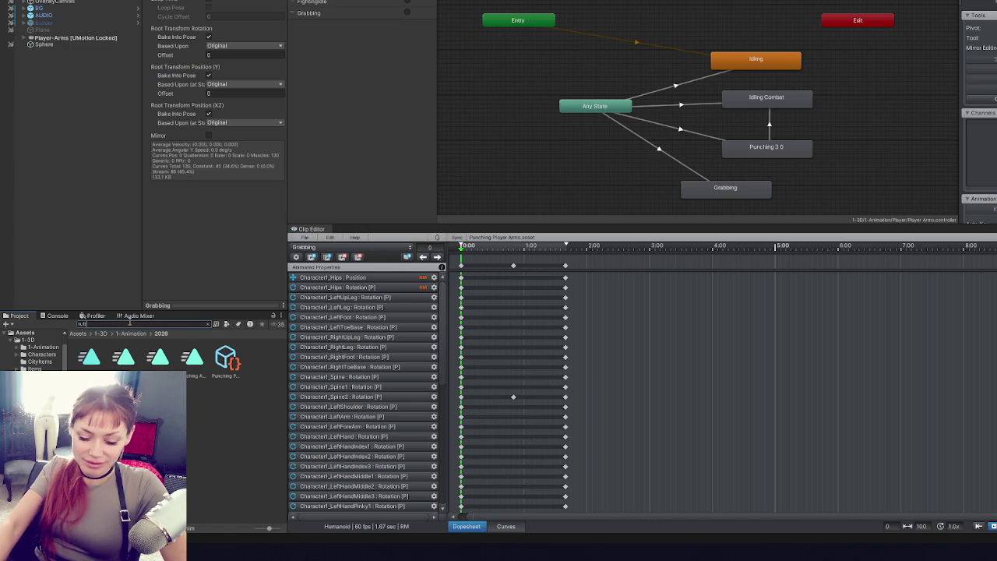
pyautogui.write('t')
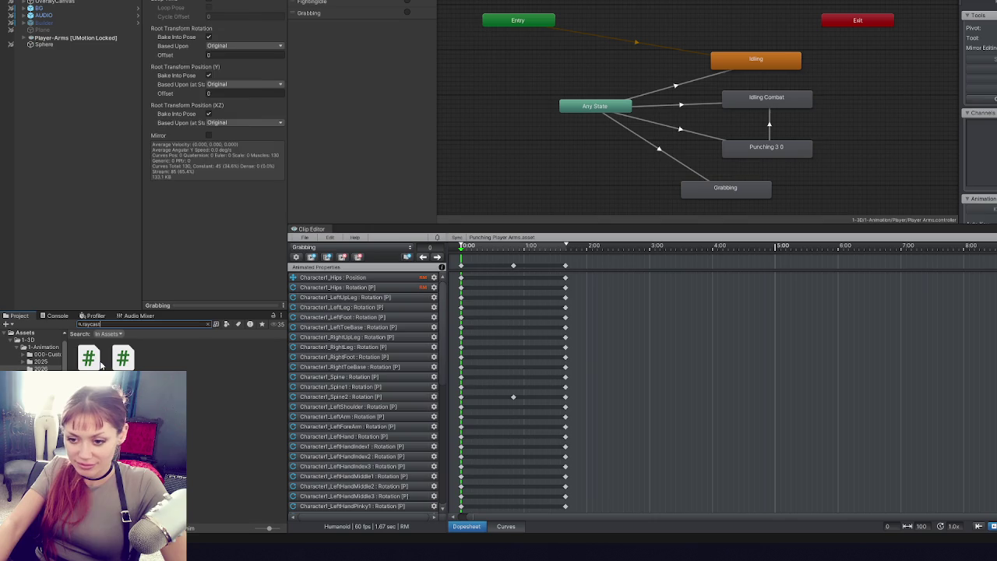
pyautogui.click(98, 363)
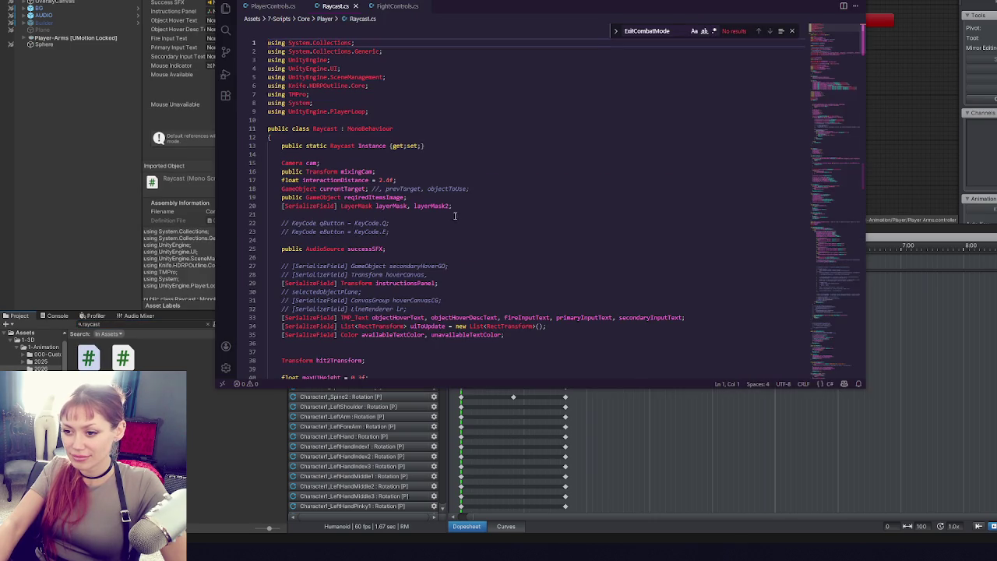
pyautogui.scroll(-15, 447, 242)
pyautogui.scroll(-10, 447, 241)
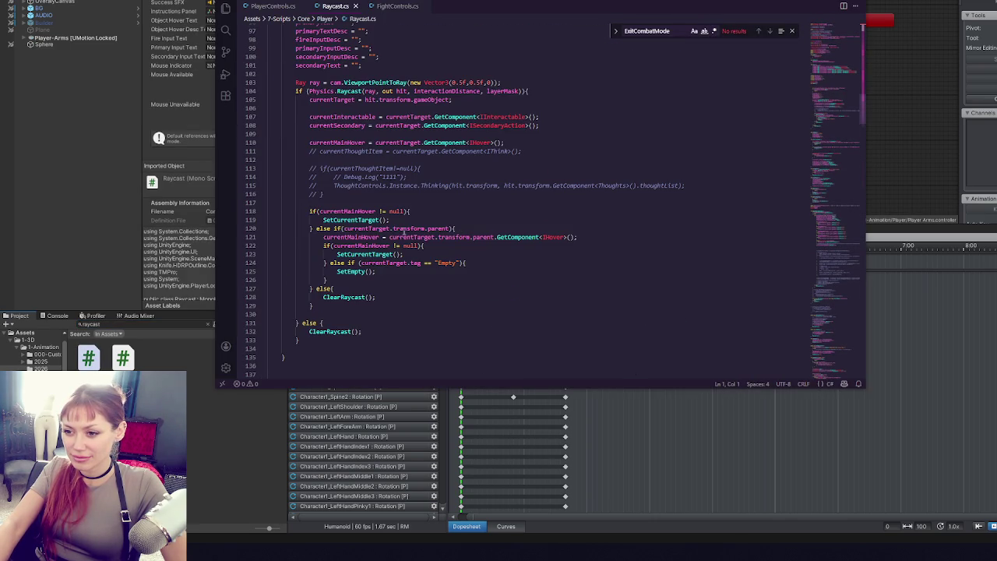
pyautogui.doubleClick(364, 254)
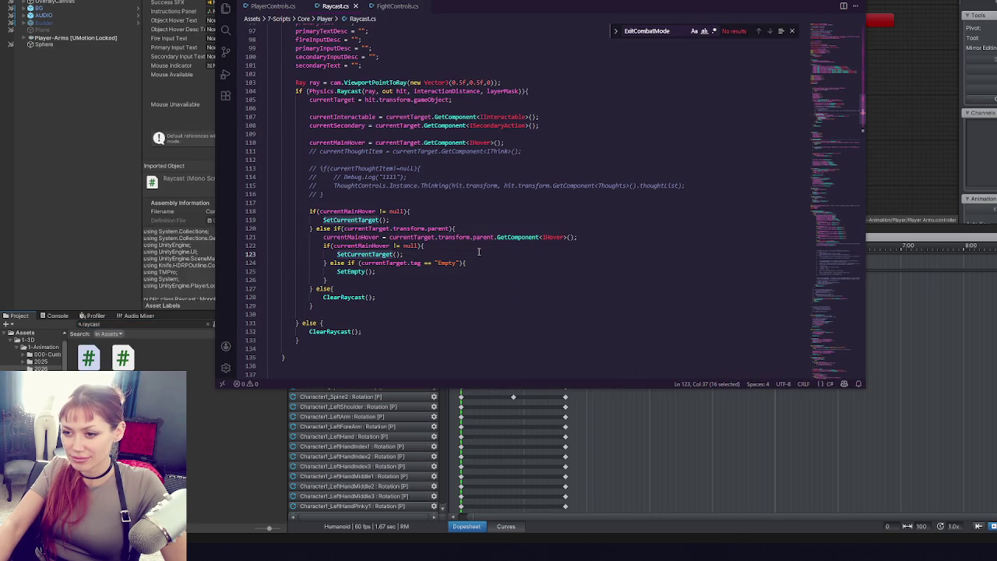
pyautogui.scroll(-5, 481, 251)
pyautogui.scroll(-8, 483, 251)
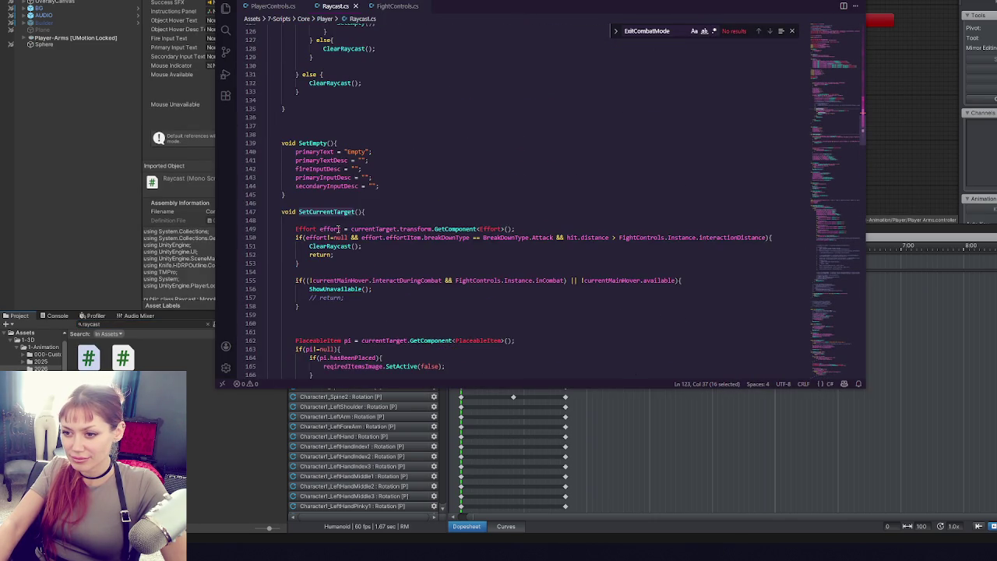
pyautogui.scroll(-5, 340, 228)
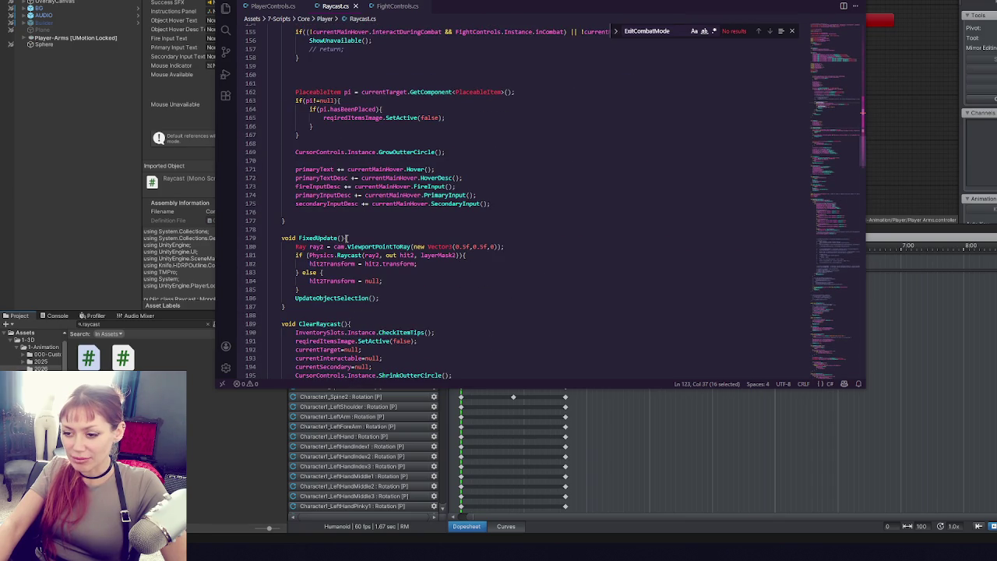
# - Search the Project panel for 'con' and open InputControls.cs
pyautogui.click(159, 328)
pyautogui.write('con')
pyautogui.doubleClick(122, 358)
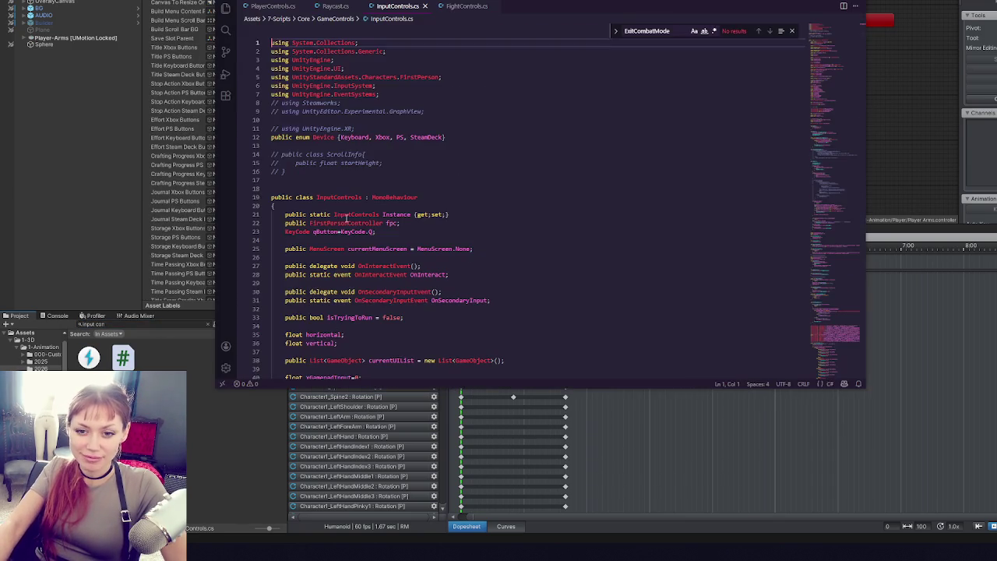
# - Search InputControls.cs for 'oninteract' and step through the OnInteract matches
pyautogui.click(610, 171)
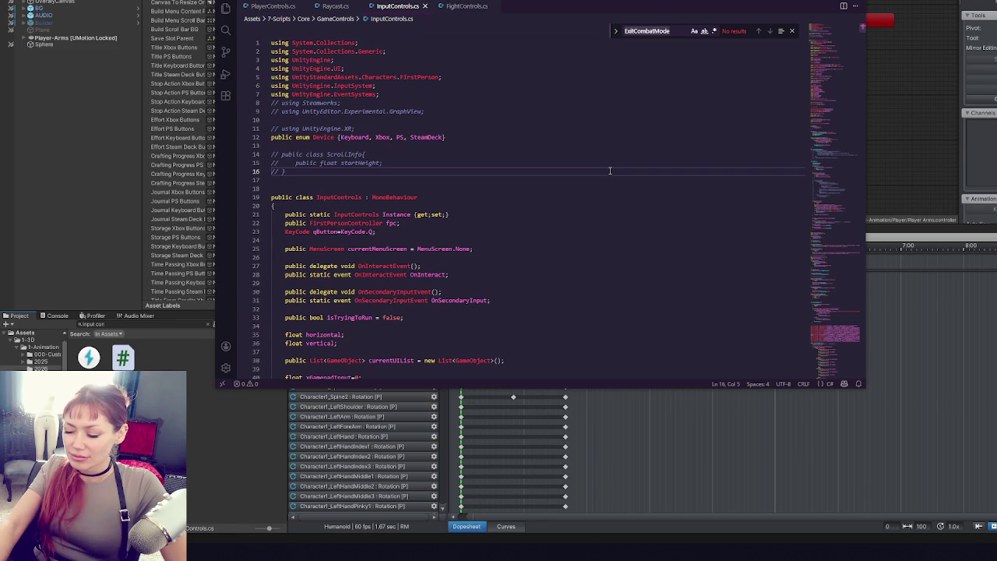
pyautogui.hotkey('ctrl', 'f')
pyautogui.write('oninteract')
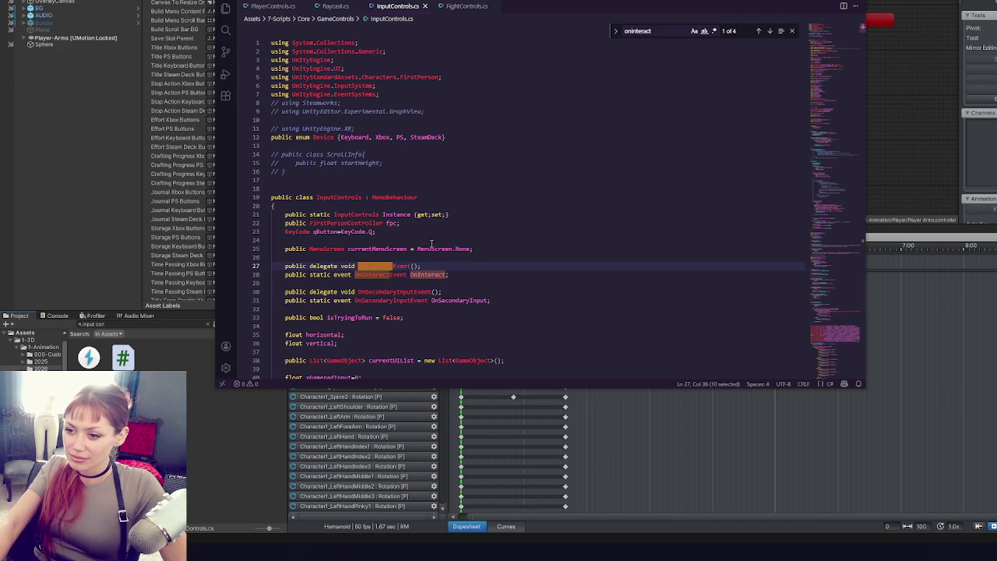
pyautogui.press('Return')
pyautogui.press('Return')
pyautogui.click(770, 31)
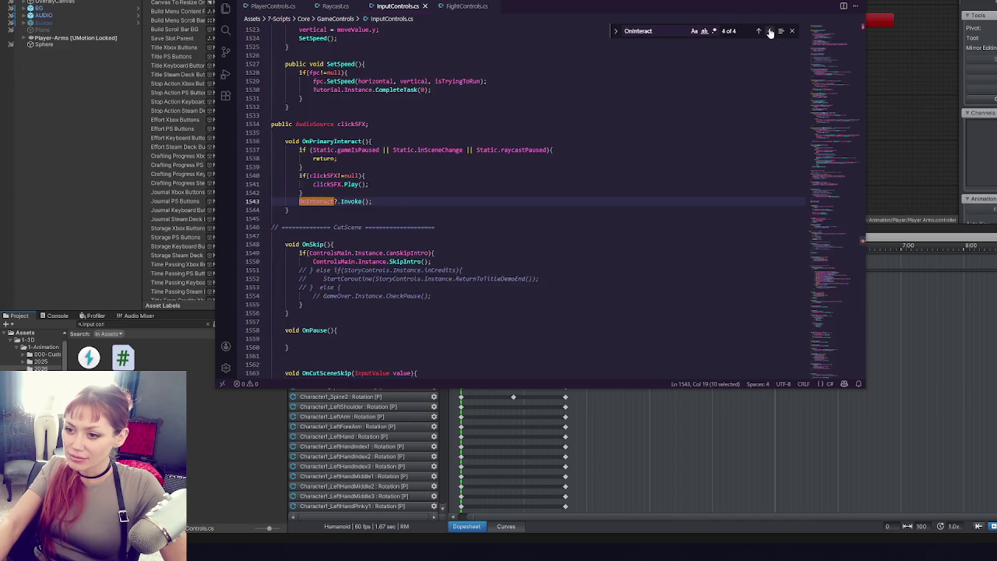
pyautogui.click(770, 31)
pyautogui.click(757, 31)
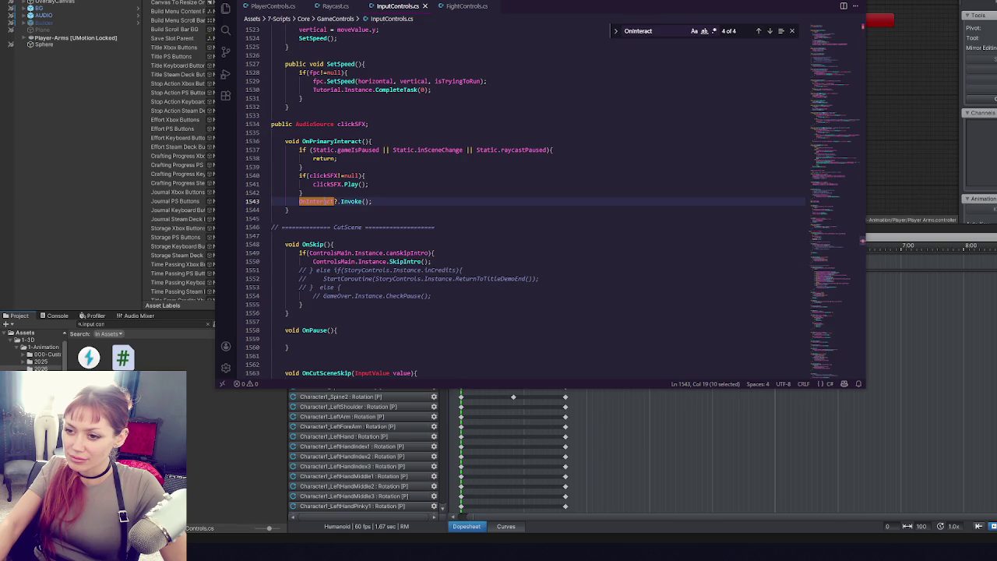
pyautogui.scroll(4, 468, 234)
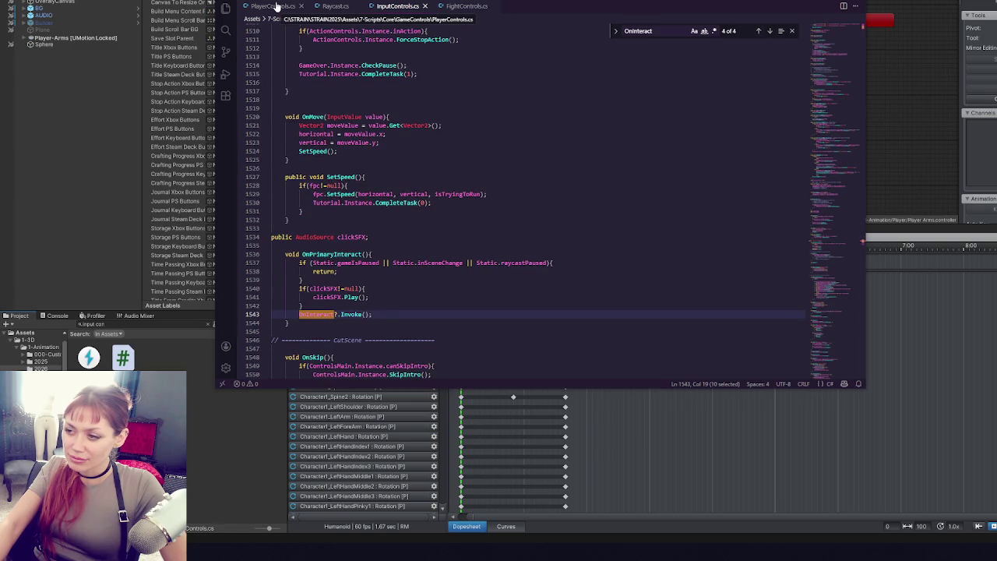
pyautogui.click(759, 31)
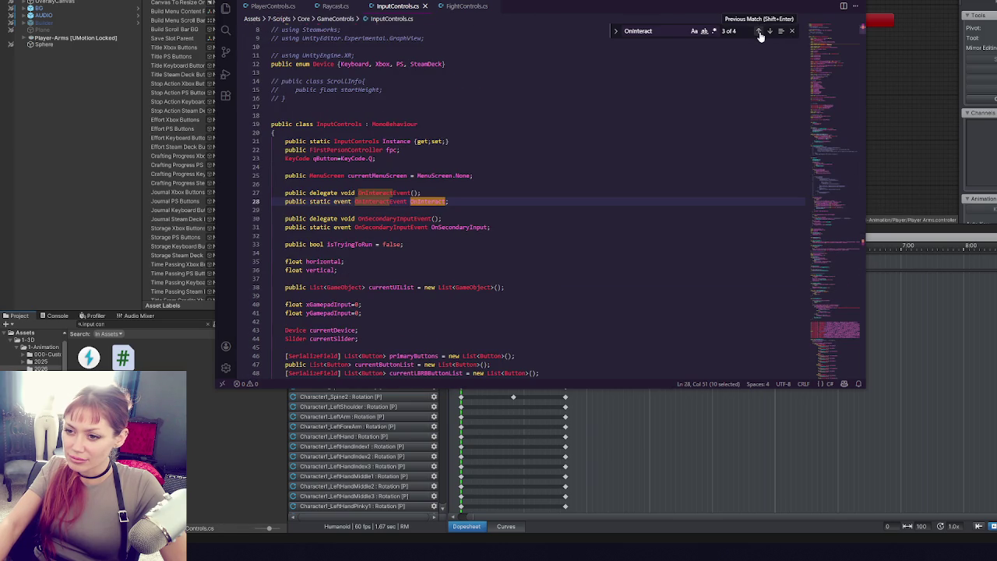
pyautogui.click(770, 31)
pyautogui.click(769, 31)
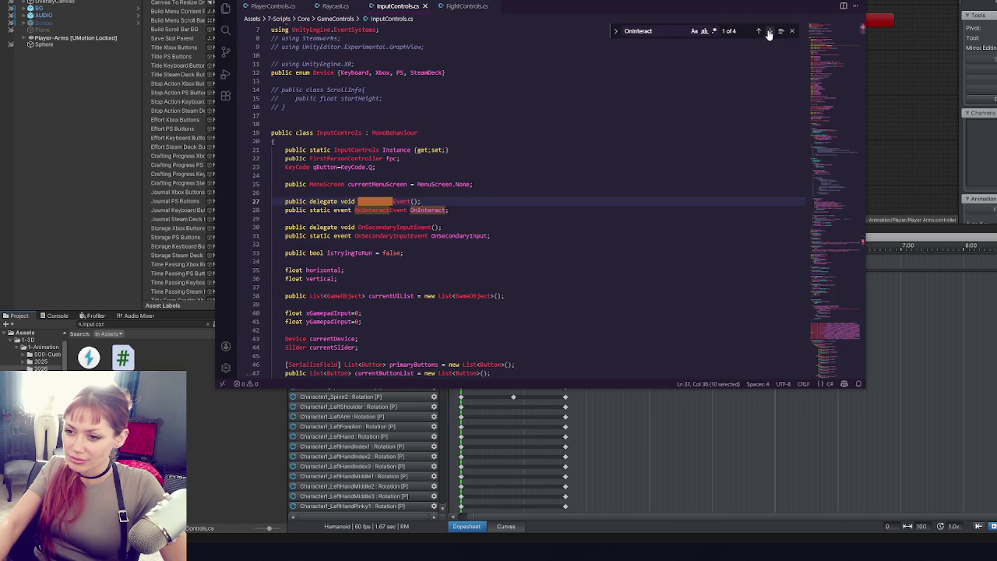
pyautogui.click(769, 31)
pyautogui.click(769, 32)
# - In Raycast.cs, search for Interact and step through its matches up to line 193
pyautogui.click(275, 6)
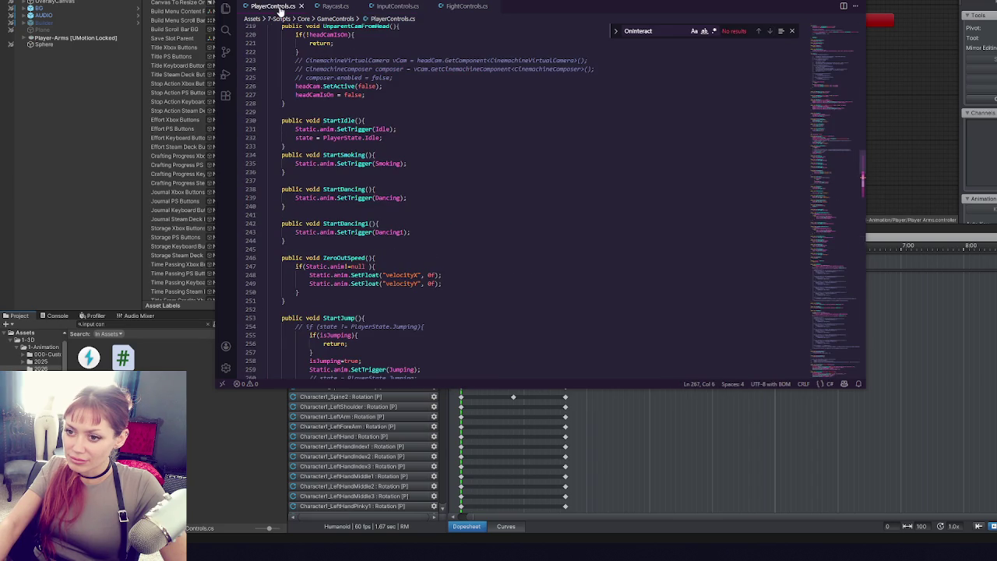
pyautogui.click(335, 7)
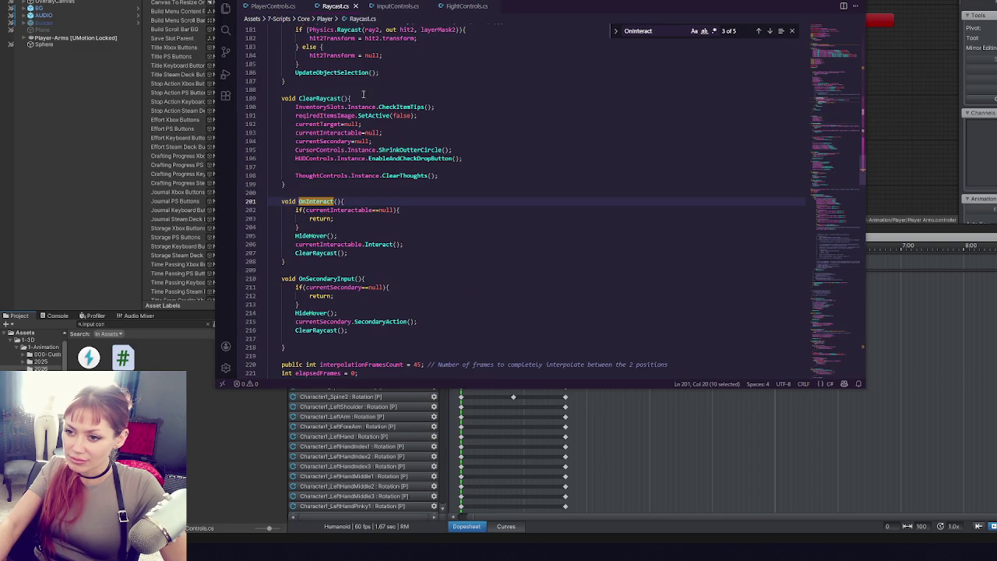
pyautogui.click(327, 245)
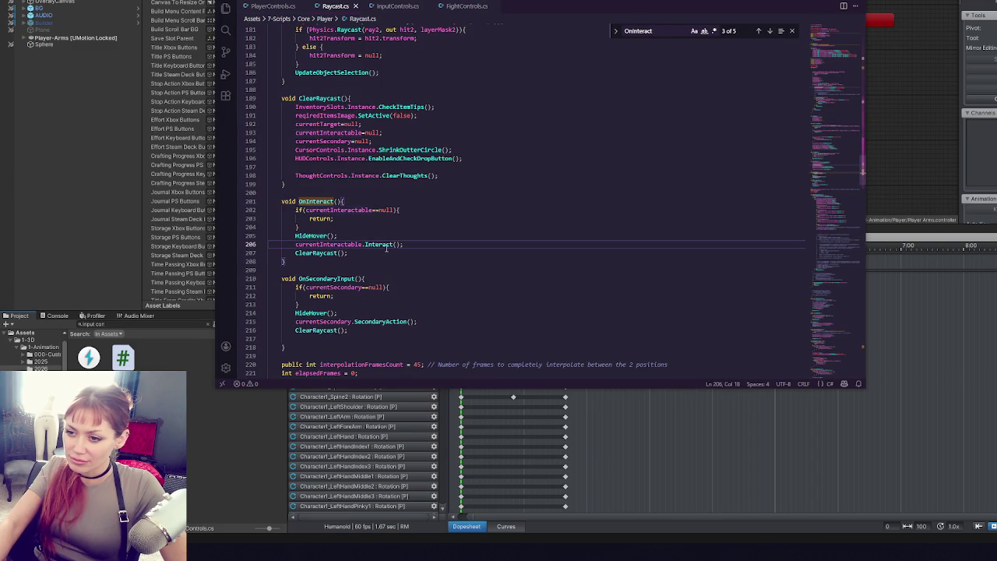
pyautogui.doubleClick(353, 244)
pyautogui.doubleClick(378, 244)
pyautogui.hotkey('ctrl', 'f')
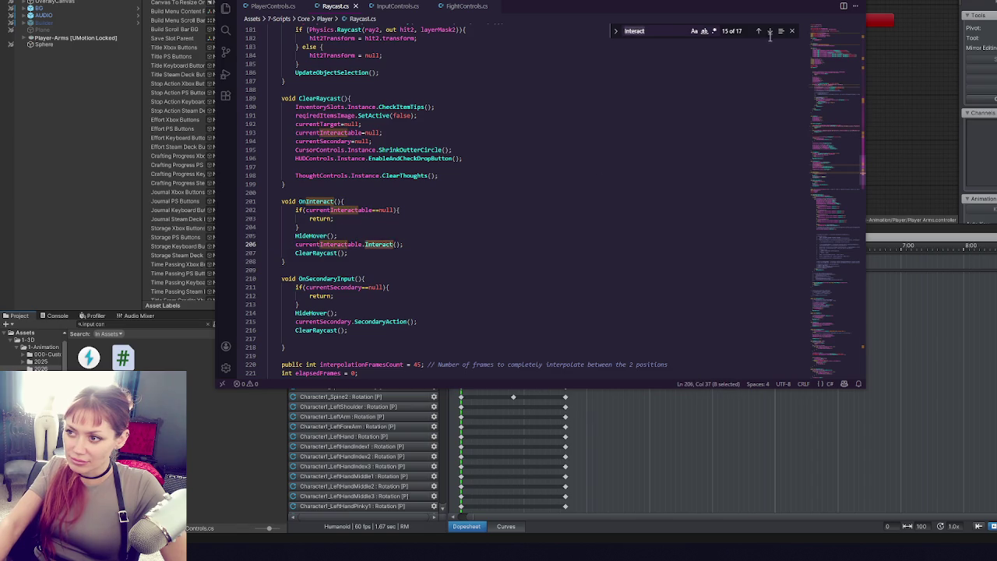
pyautogui.click(770, 32)
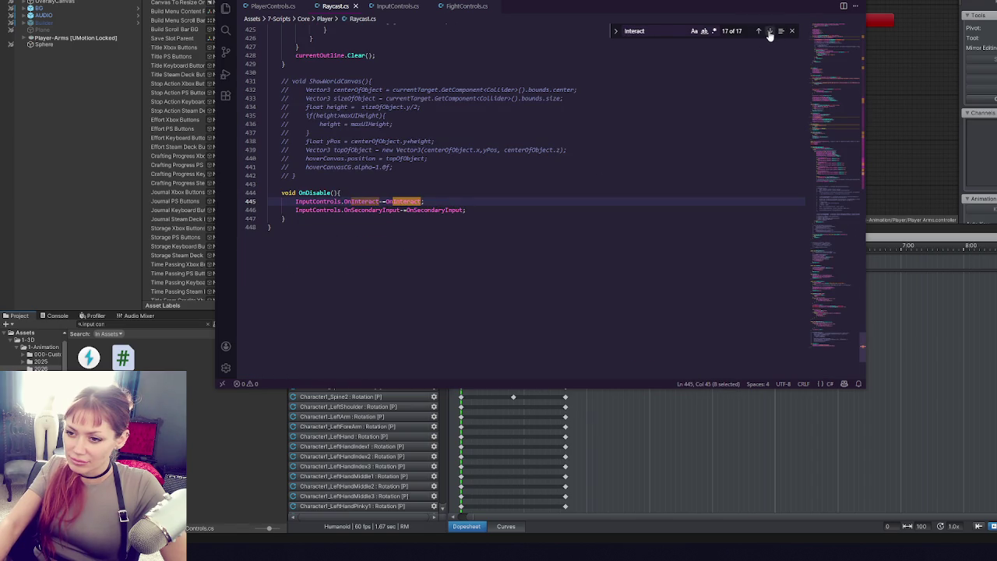
pyautogui.click(770, 31)
pyautogui.click(769, 31)
pyautogui.click(770, 31)
pyautogui.click(770, 32)
pyautogui.click(770, 32)
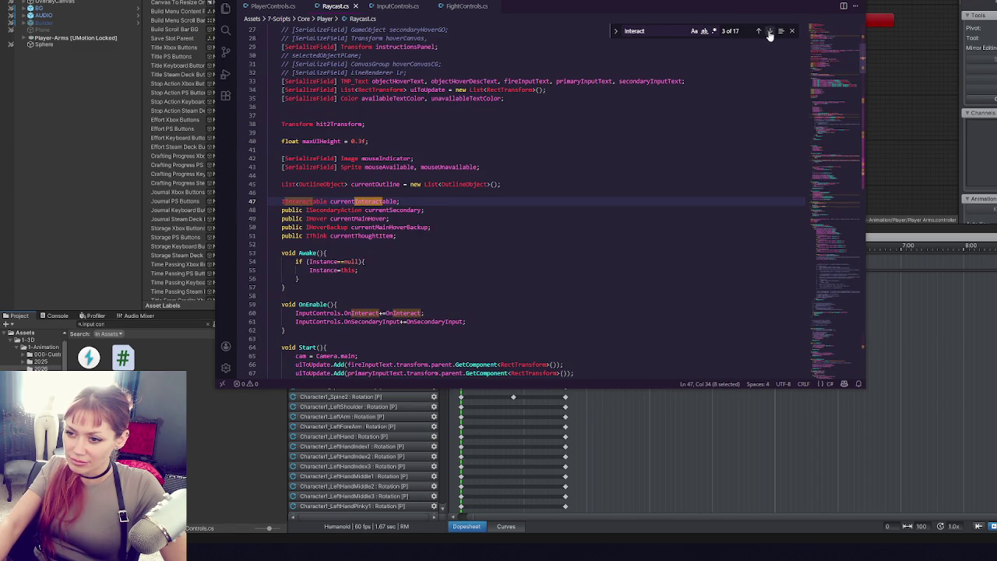
pyautogui.click(770, 31)
pyautogui.click(770, 31)
pyautogui.click(770, 31)
pyautogui.click(770, 32)
pyautogui.click(770, 32)
pyautogui.click(770, 31)
pyautogui.click(770, 31)
# - Search Raycast.cs for the Interact() calls on lines 201 and 206
pyautogui.scroll(-3, 468, 194)
pyautogui.doubleClick(382, 247)
pyautogui.moveTo(402, 247); pyautogui.dragTo(364, 246)
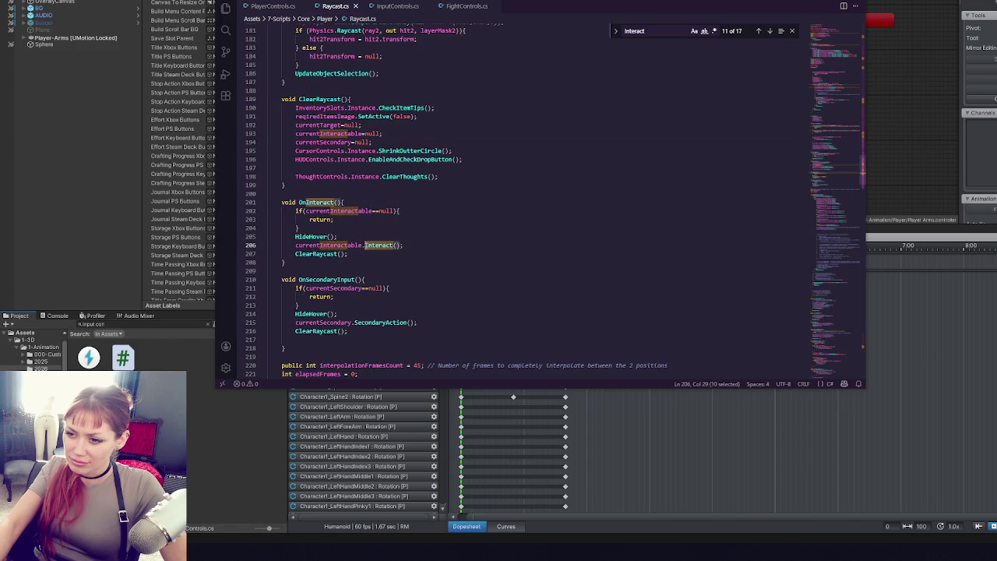
pyautogui.click(770, 31)
pyautogui.click(770, 31)
pyautogui.click(769, 31)
pyautogui.click(770, 31)
pyautogui.click(770, 31)
pyautogui.click(770, 31)
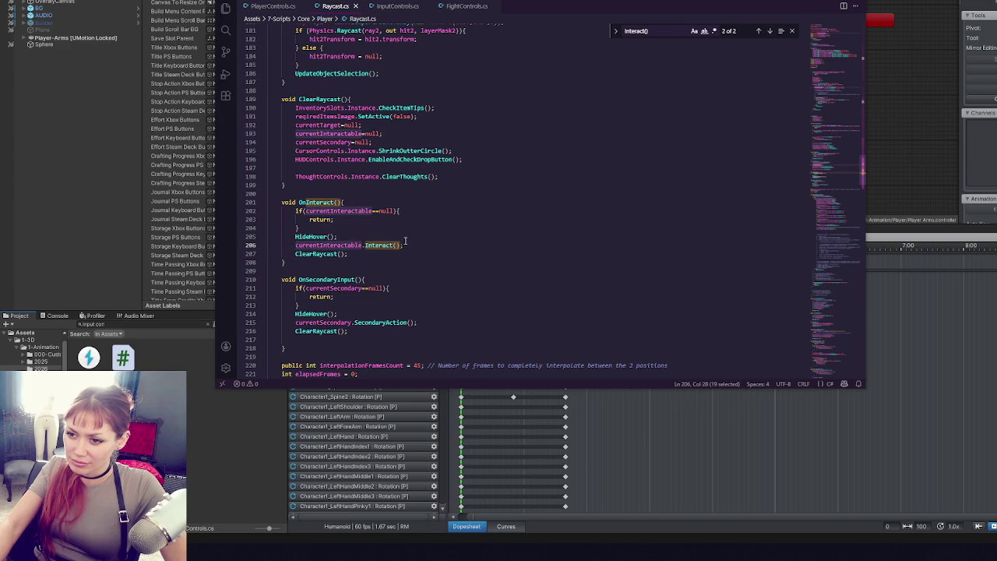
# - Trace currentInteractable to its declaration on line 47 and its assignment
pyautogui.doubleClick(333, 246)
pyautogui.click(759, 33)
pyautogui.click(759, 32)
pyautogui.click(759, 33)
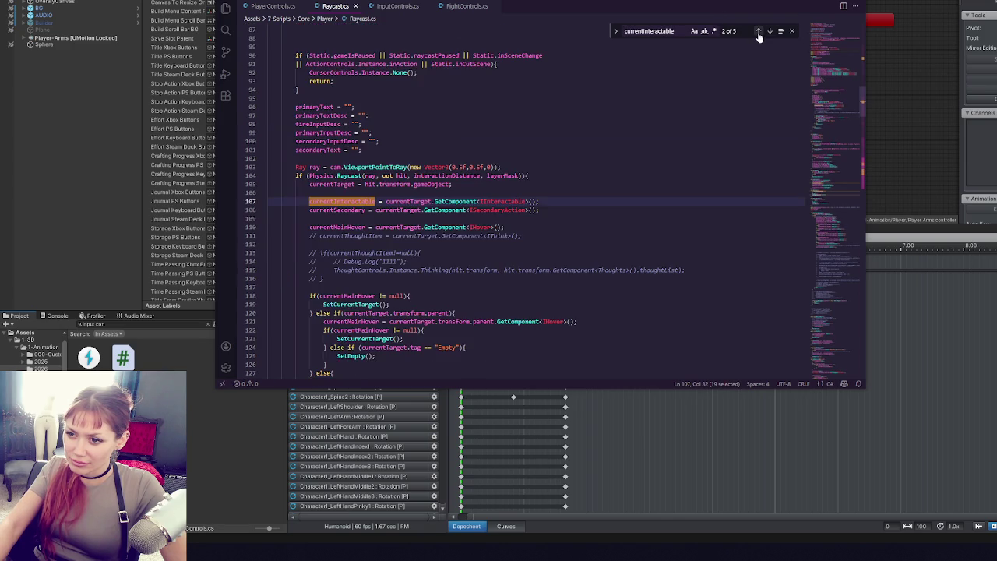
pyautogui.click(759, 33)
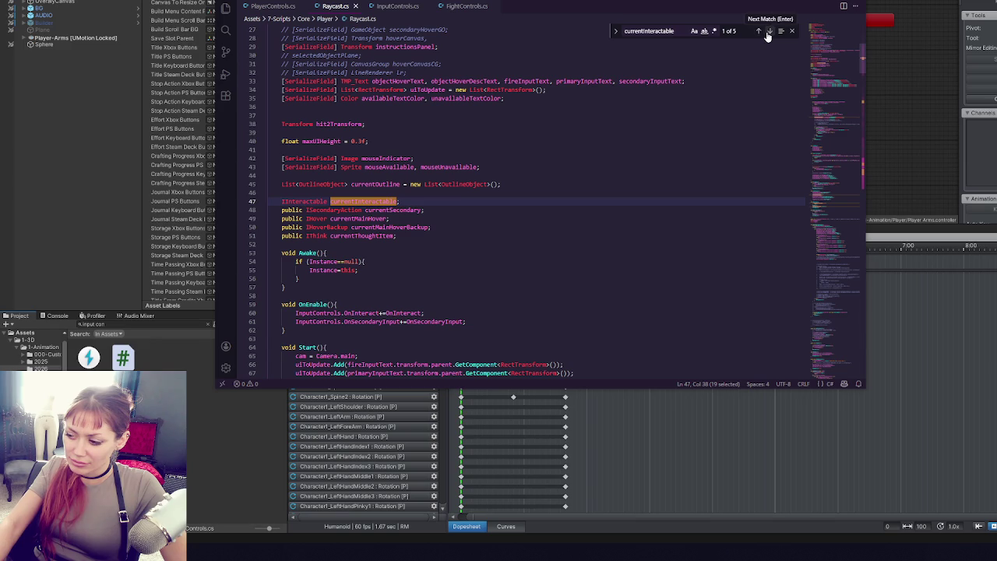
pyautogui.click(768, 34)
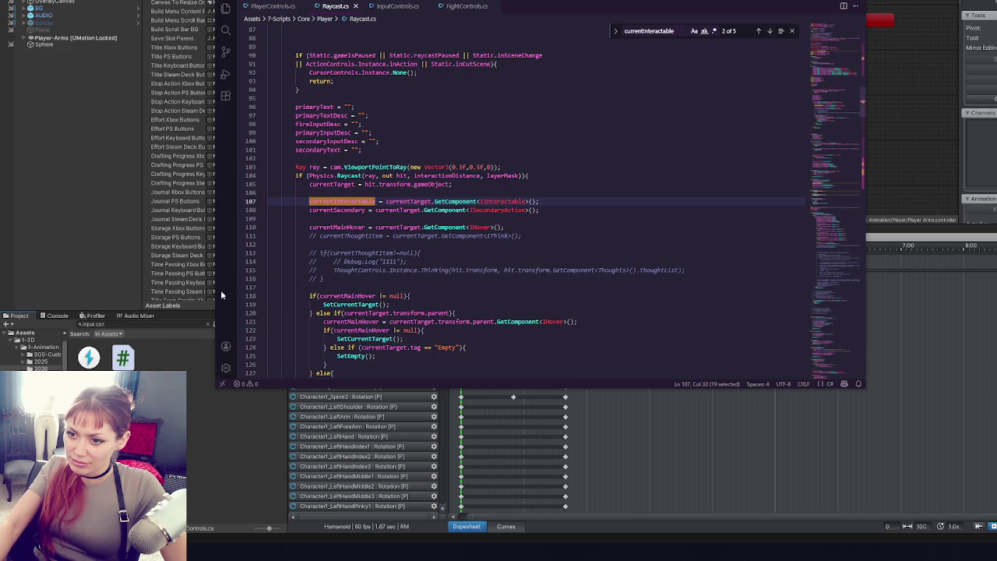
pyautogui.click(187, 327)
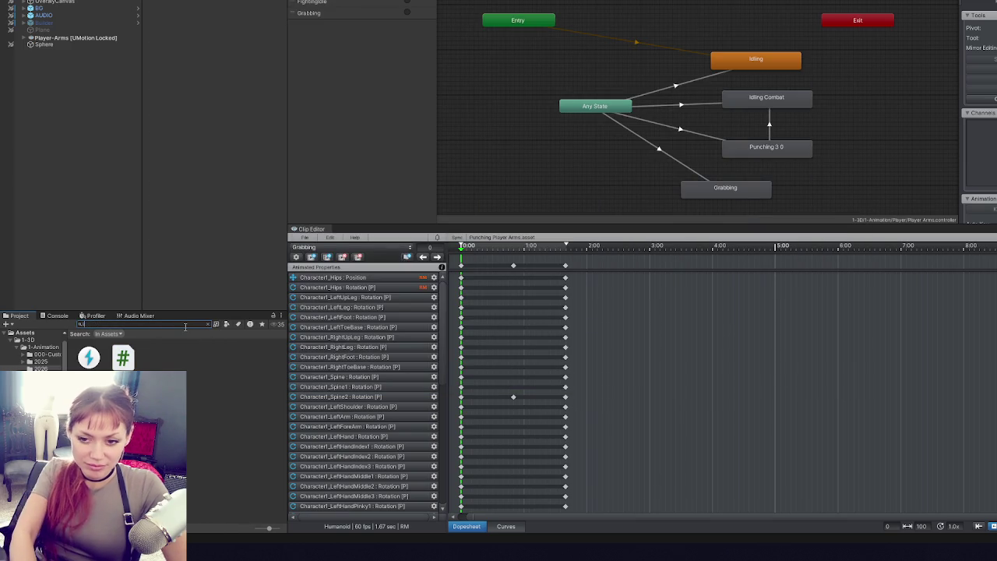
# - Open PlaceableItem.cs via a 'place' search and locate its Interact method
pyautogui.write('place')
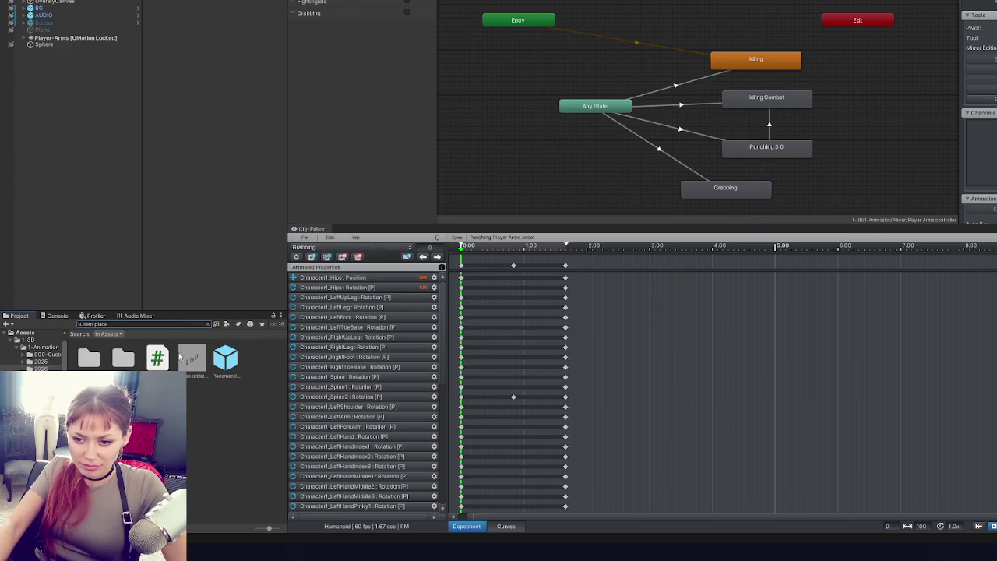
pyautogui.doubleClick(157, 358)
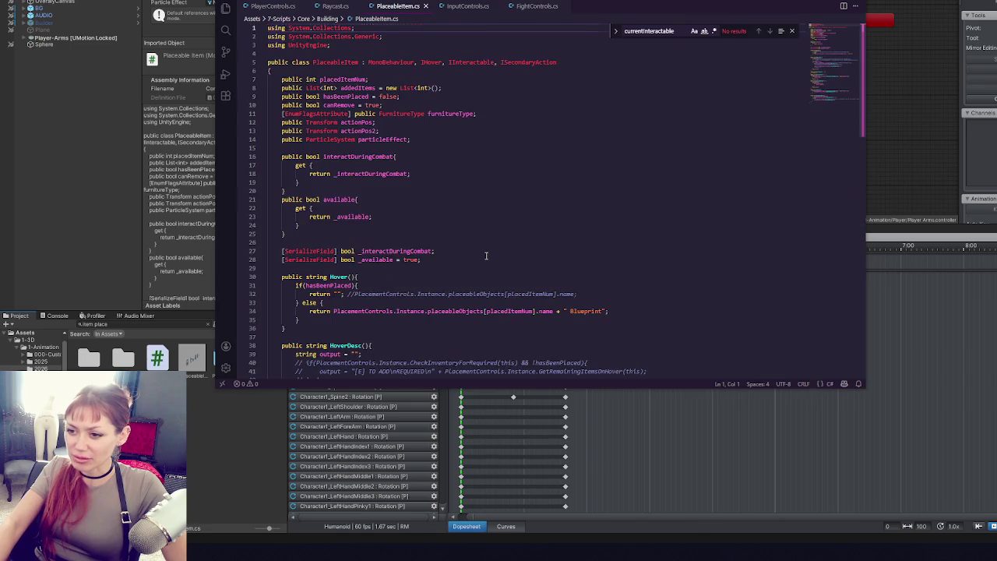
pyautogui.scroll(-10, 483, 280)
pyautogui.scroll(3, 507, 233)
pyautogui.click(527, 176)
pyautogui.click(526, 180)
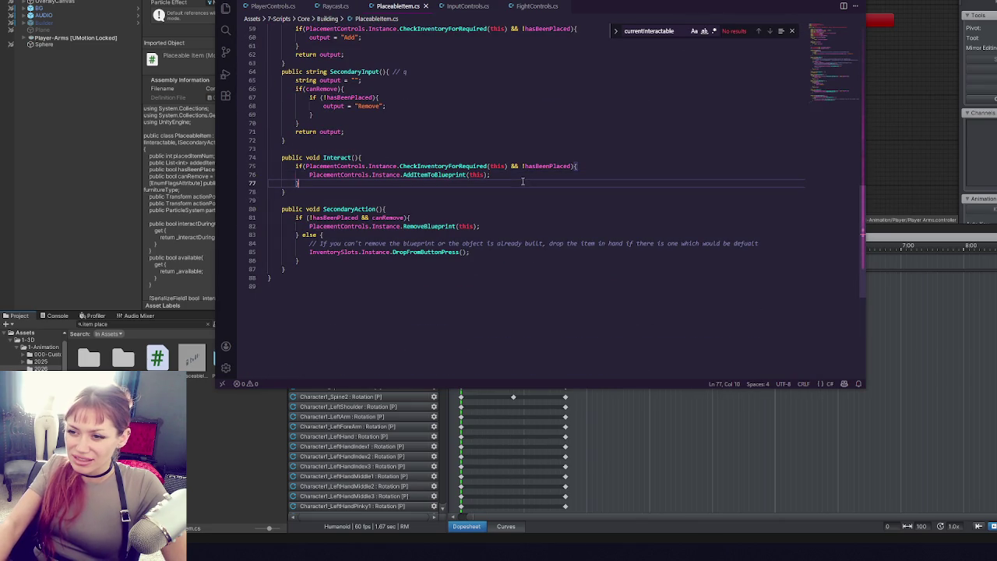
pyautogui.doubleClick(468, 166)
# - Add the line PlayerControls.Instance.GrabSomething(); inside Interact and let Unity recompile
pyautogui.click(564, 184)
pyautogui.press('Return')
pyautogui.write('De')
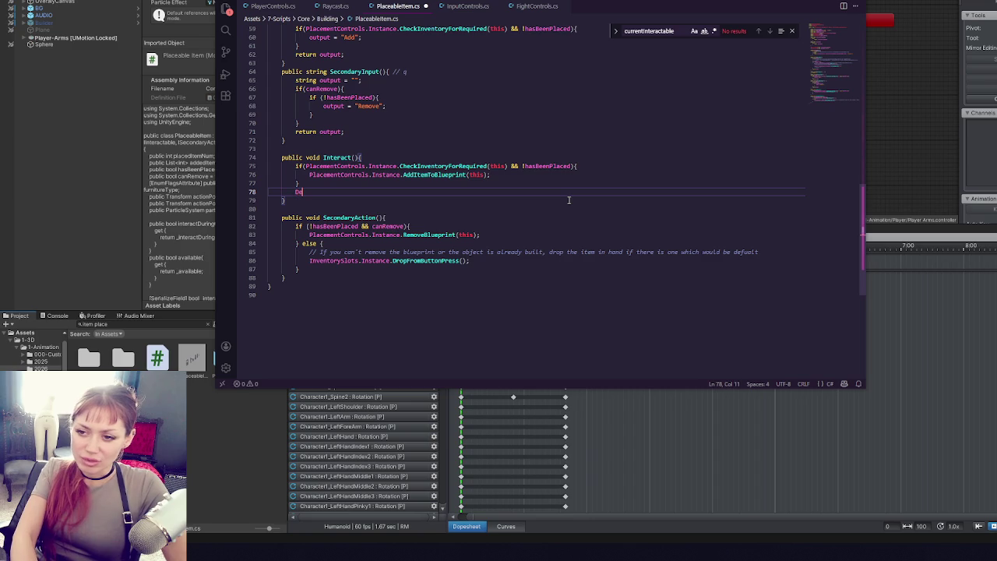
pyautogui.press('BackSpace')
pyautogui.press('BackSpace')
pyautogui.write('Play')
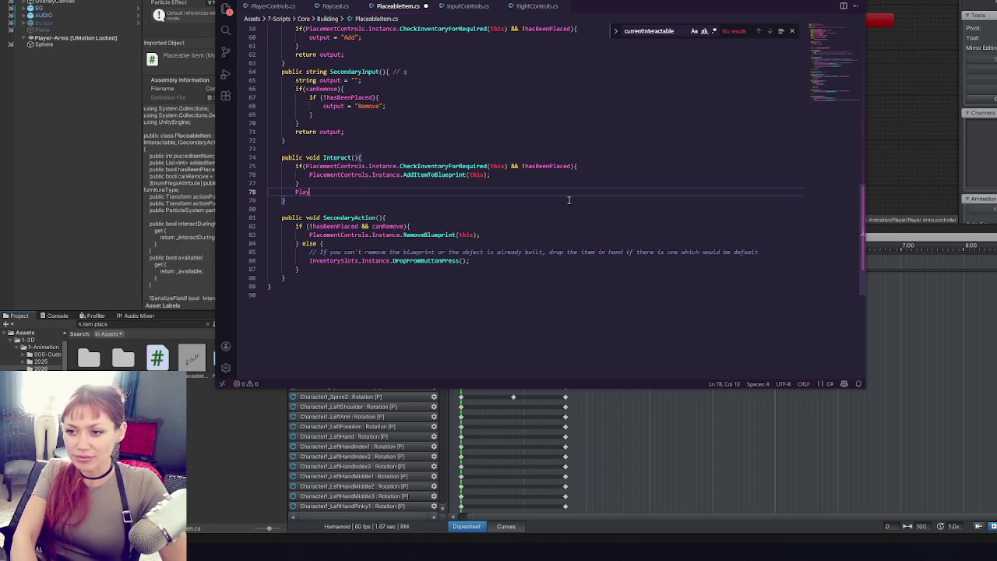
pyautogui.write('erControls.Instance.')
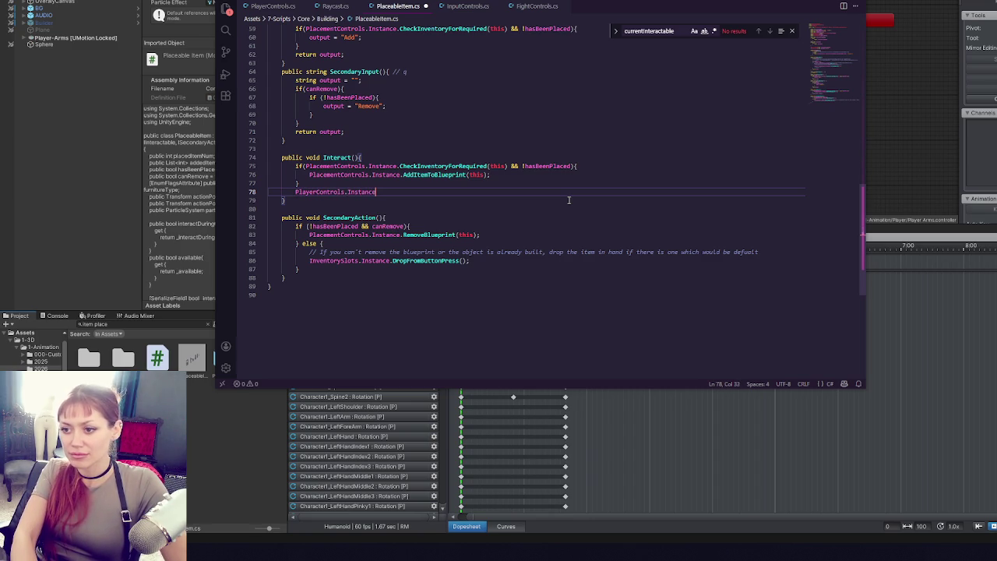
pyautogui.click(272, 5)
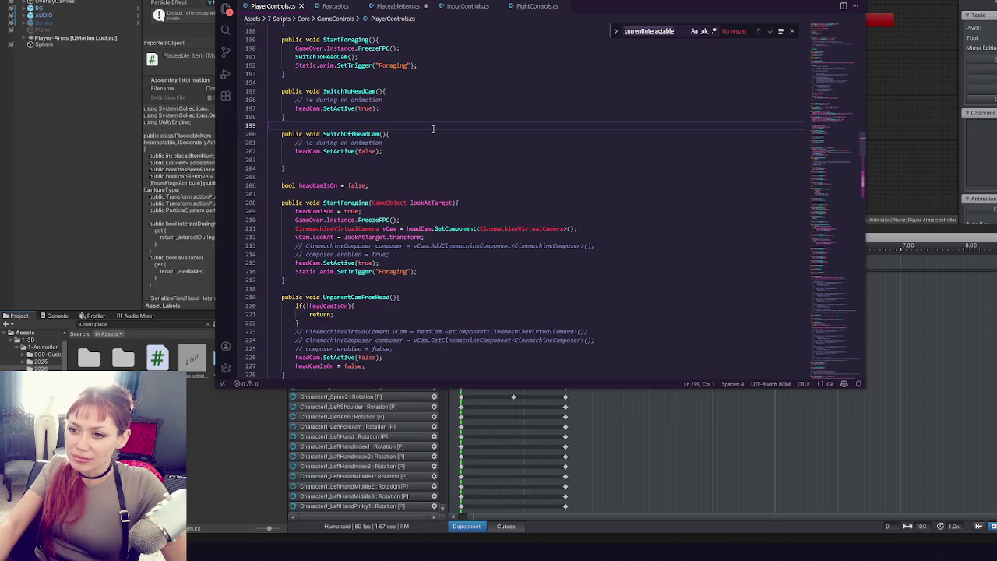
pyautogui.hotkey('ctrl', 'f')
pyautogui.write('grab')
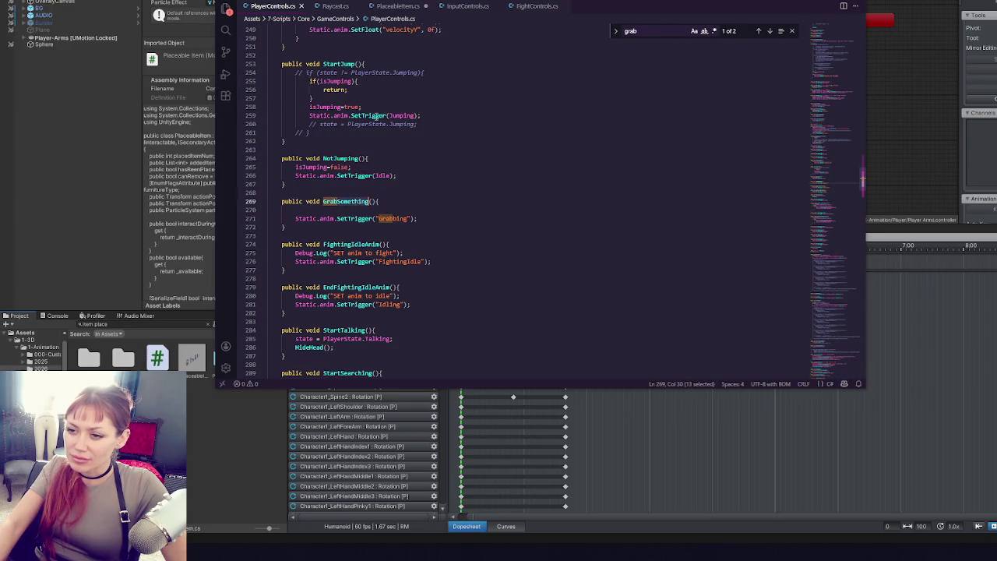
pyautogui.click(401, 6)
pyautogui.write('PlayerControls.Instance')
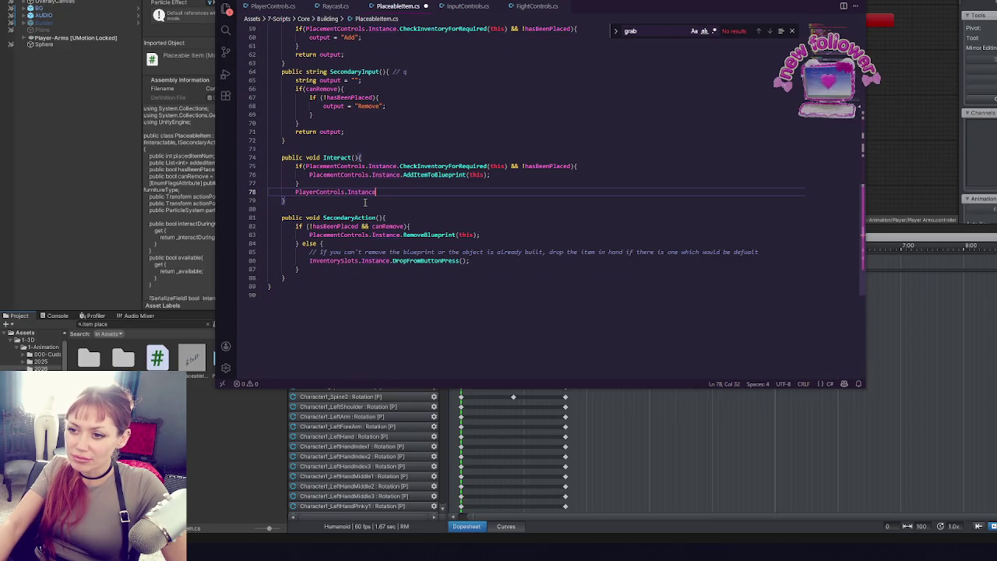
pyautogui.write('.GrabSomething();')
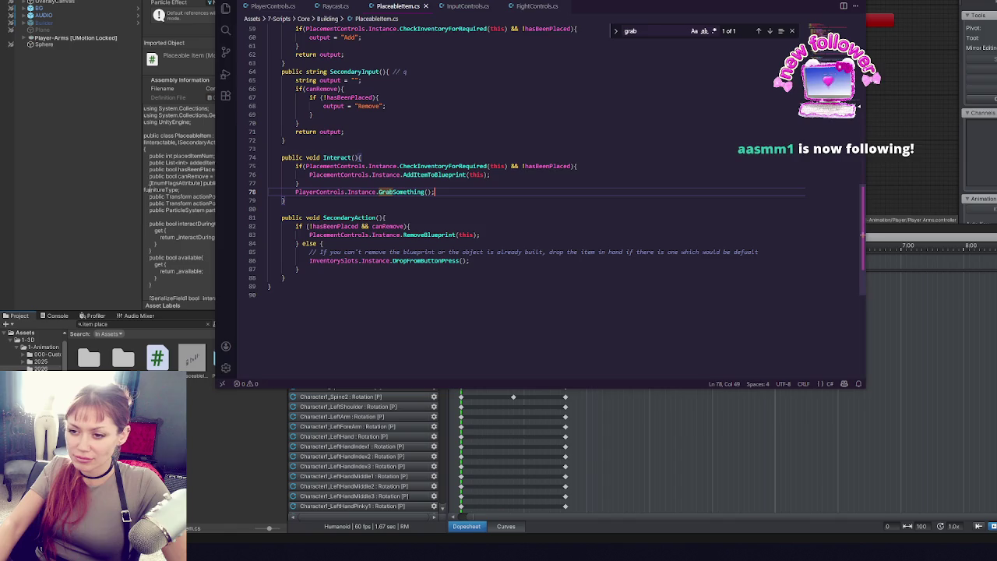
pyautogui.click(59, 184)
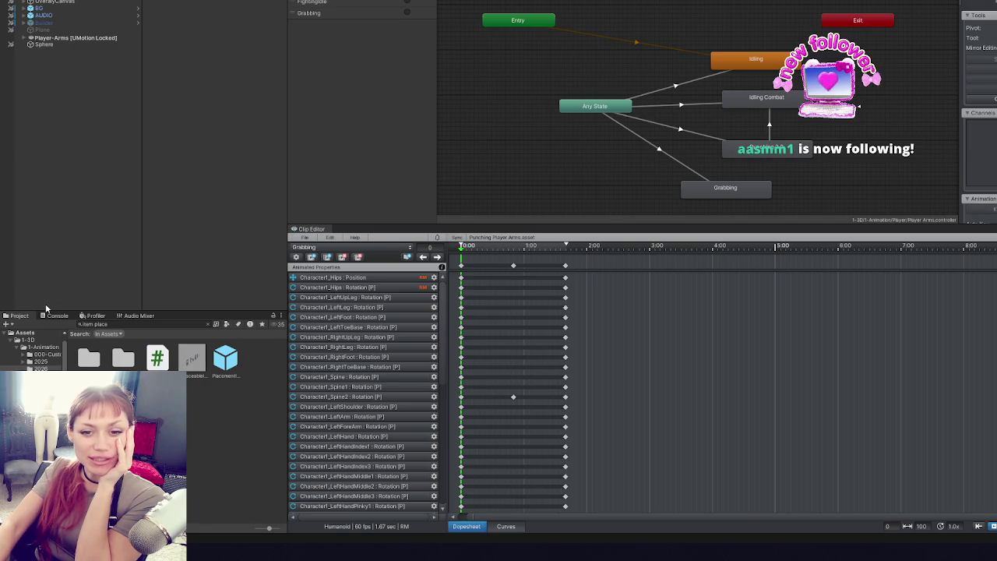
# - Open the Title scene from Assets > 6-Scenes and enlarge the Animator graph area
pyautogui.click(23, 347)
pyautogui.click(16, 340)
pyautogui.click(31, 375)
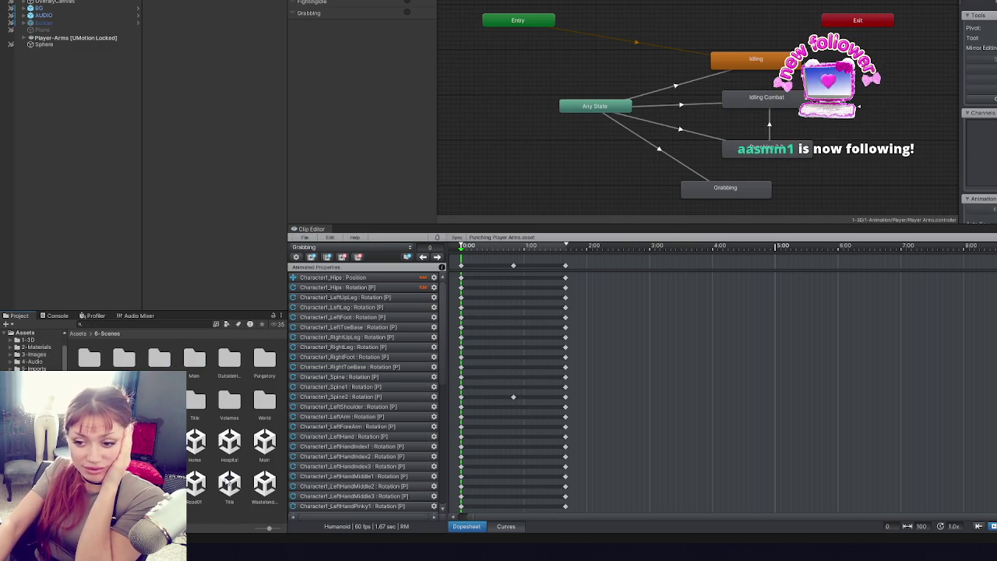
pyautogui.doubleClick(229, 483)
pyautogui.click(558, 256)
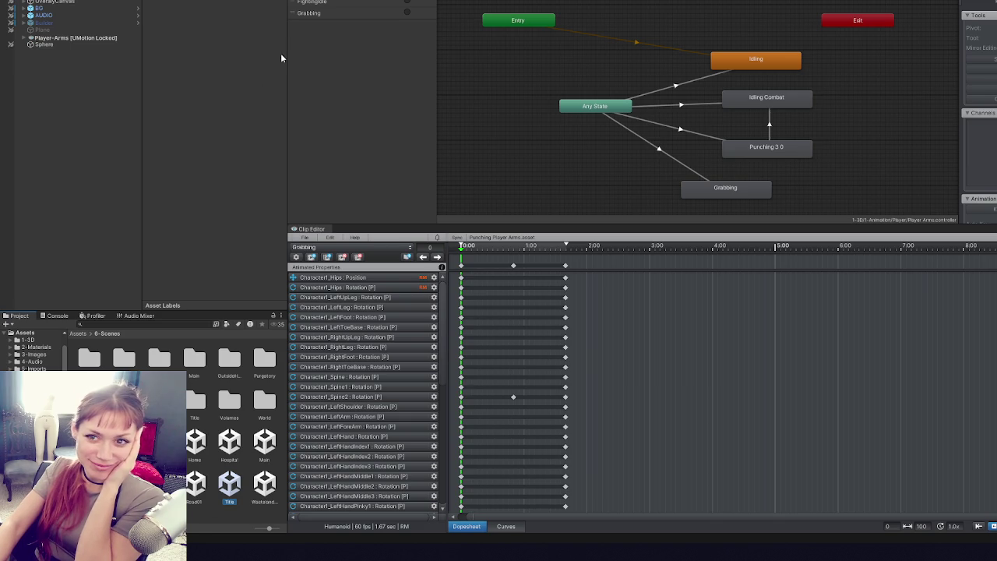
pyautogui.moveTo(438, 225); pyautogui.dragTo(454, 267)
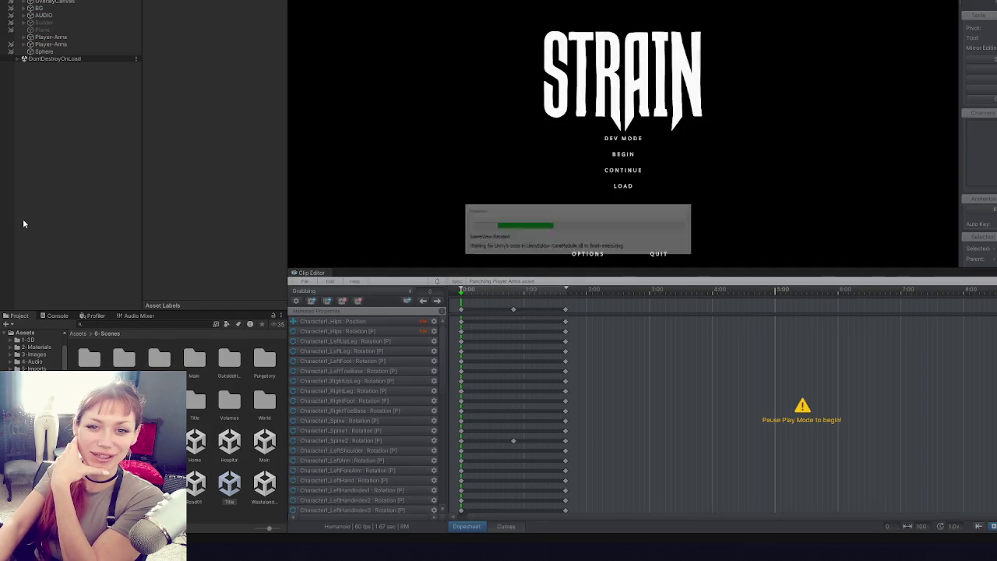
# - In DEV MODE, press E on a stone to test grabbing, then stop play and show the Console
pyautogui.click(623, 140)
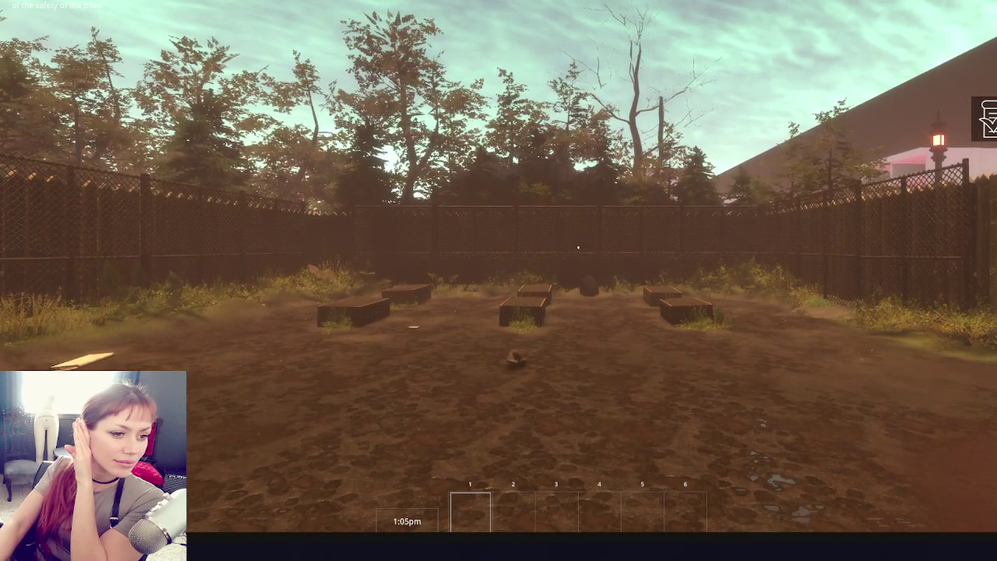
pyautogui.click(634, 205)
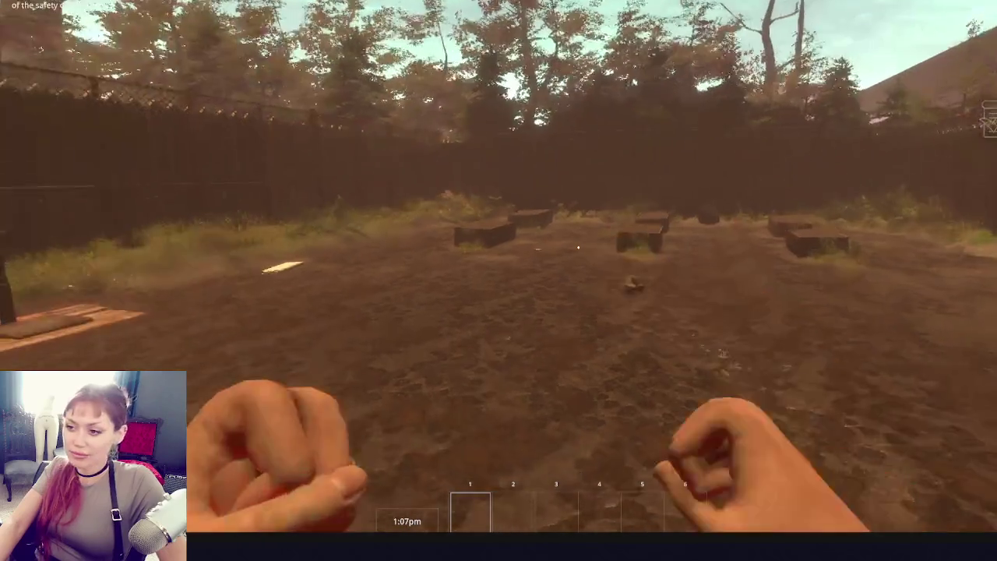
pyautogui.press('e')
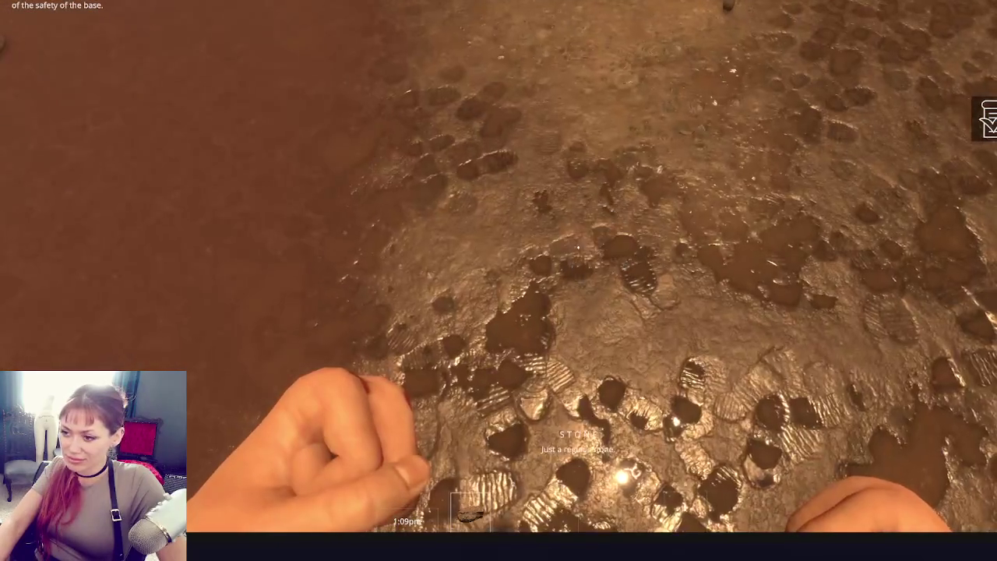
pyautogui.press('Escape')
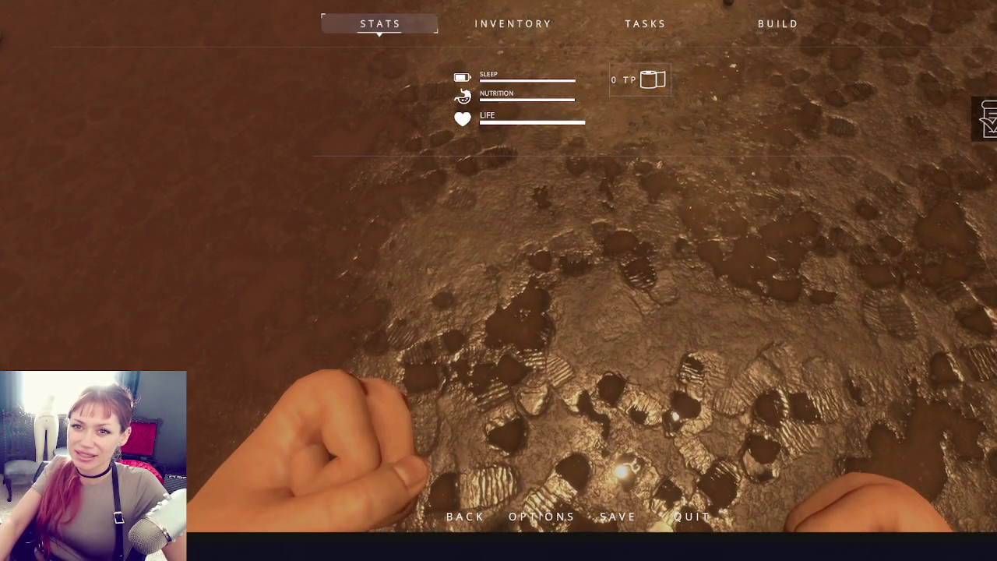
pyautogui.hotkey('ctrl', 'p')
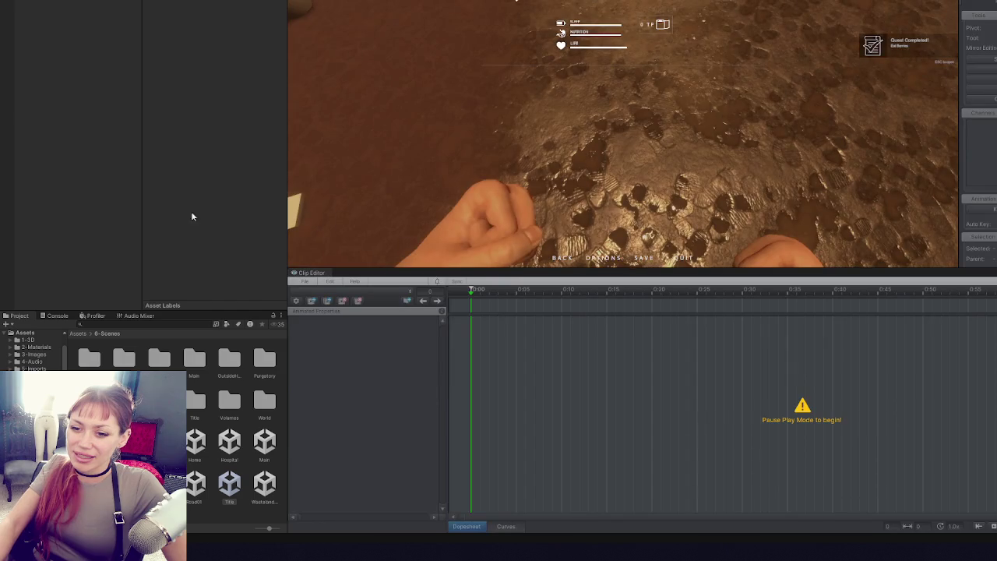
pyautogui.click(59, 316)
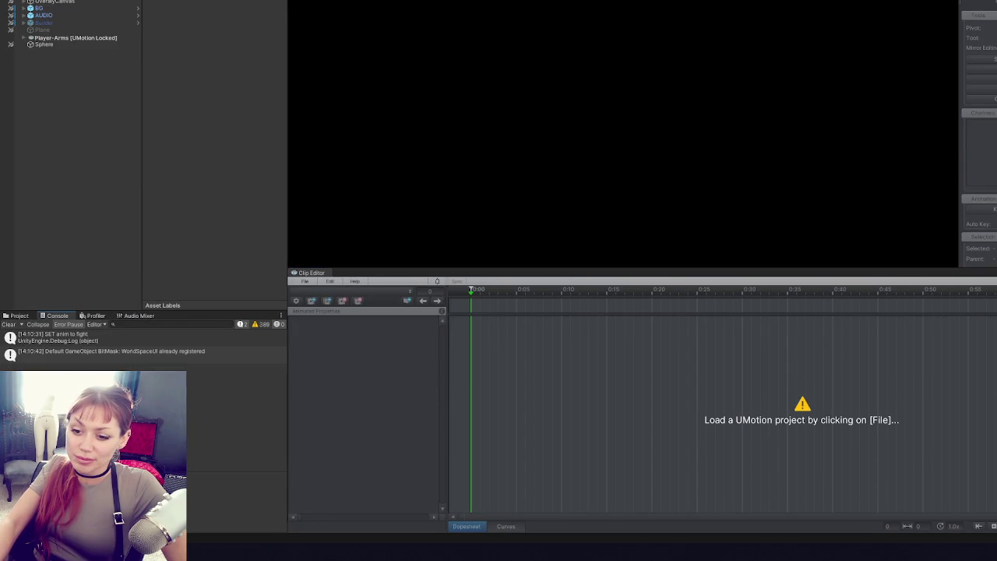
# - Delete the GrabSomething call from PlaceableItem's Interact method
pyautogui.hotkey('alt', 'Tab')
pyautogui.doubleClick(448, 175)
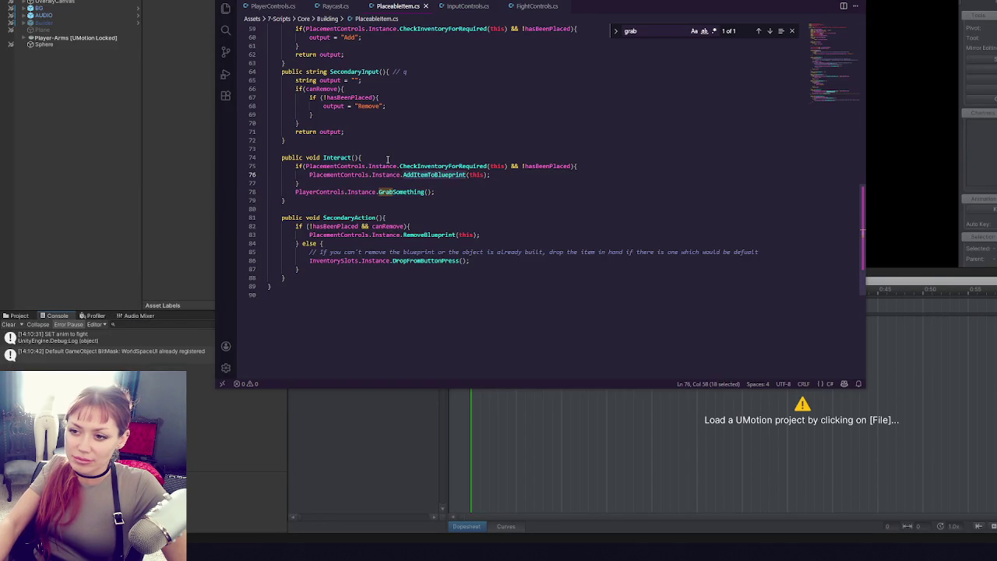
pyautogui.scroll(3, 459, 130)
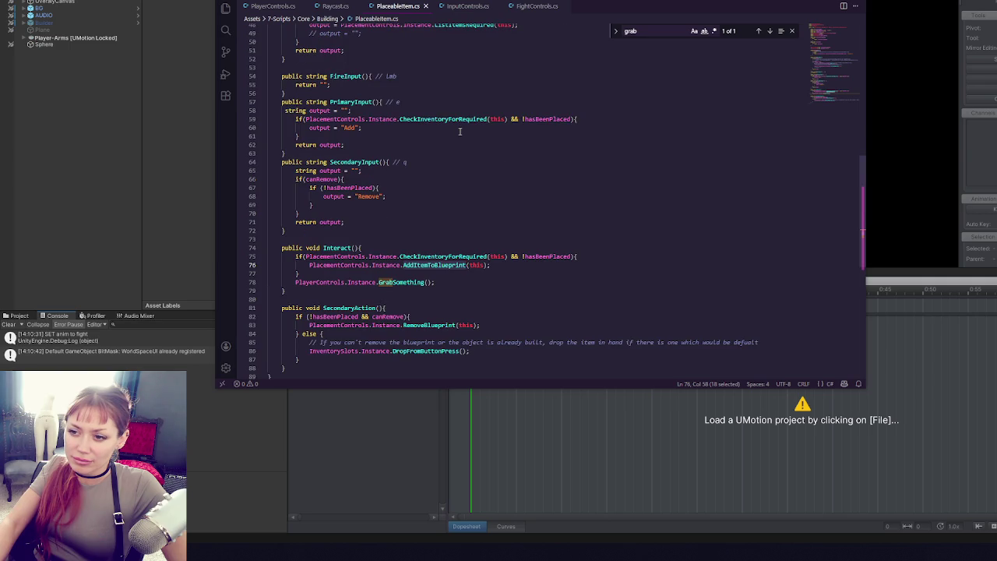
pyautogui.moveTo(475, 287); pyautogui.dragTo(481, 278)
pyautogui.press('BackSpace')
# - Review PlaceableItem's PrimaryInput and SecondaryInput methods and where hasBeenPlaced is used
pyautogui.click(351, 144)
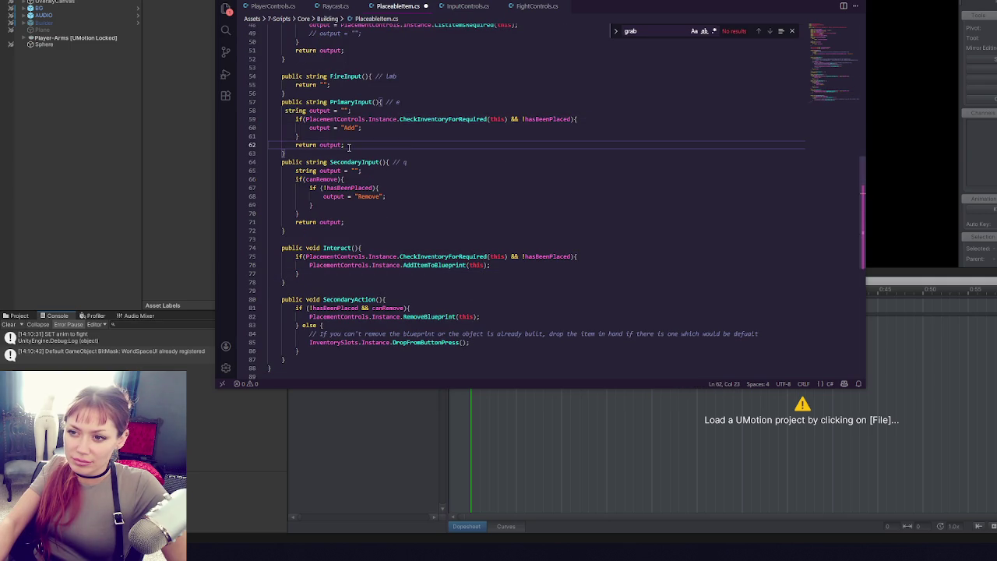
pyautogui.scroll(2, 353, 141)
pyautogui.doubleClick(353, 148)
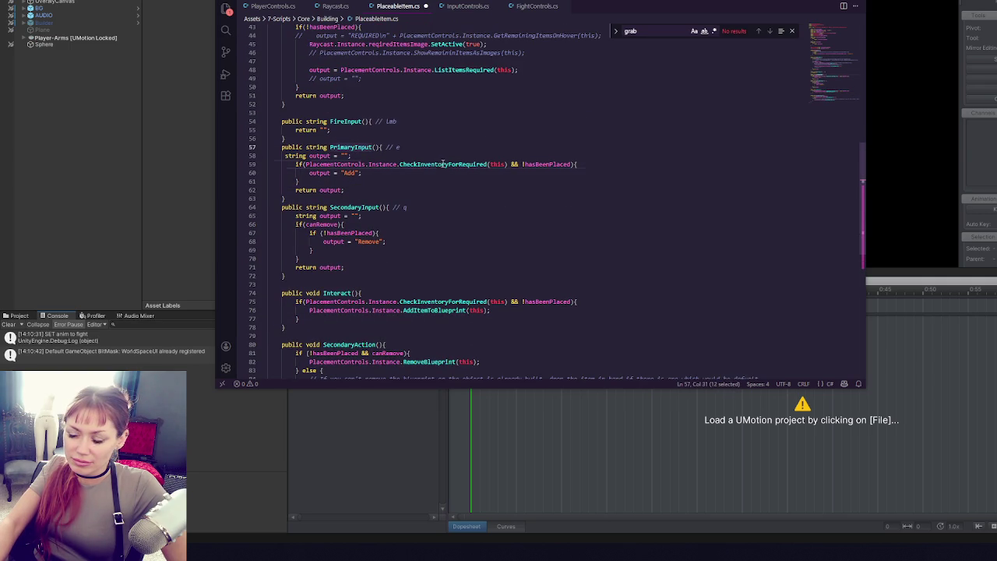
pyautogui.doubleClick(553, 164)
pyautogui.click(412, 174)
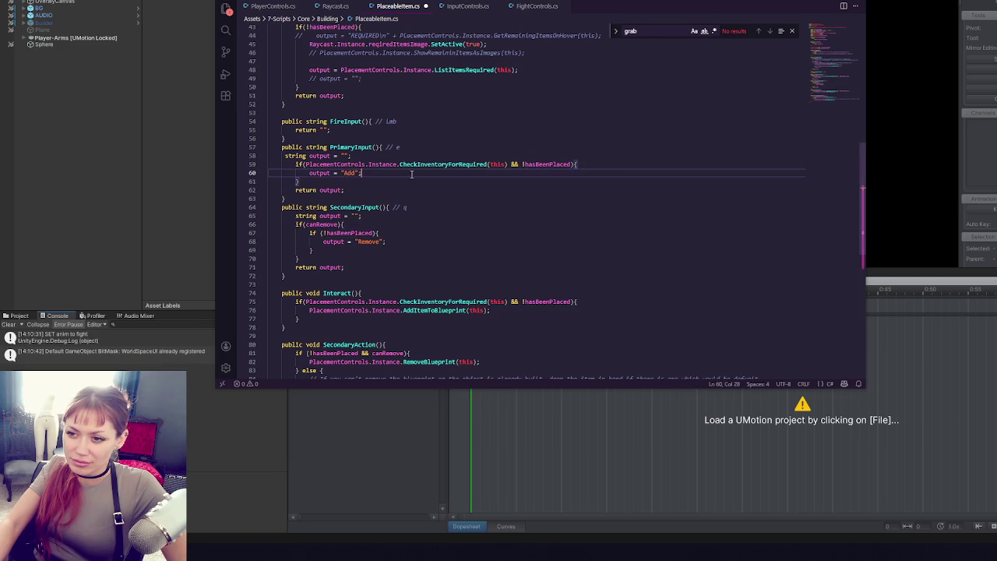
pyautogui.doubleClick(354, 208)
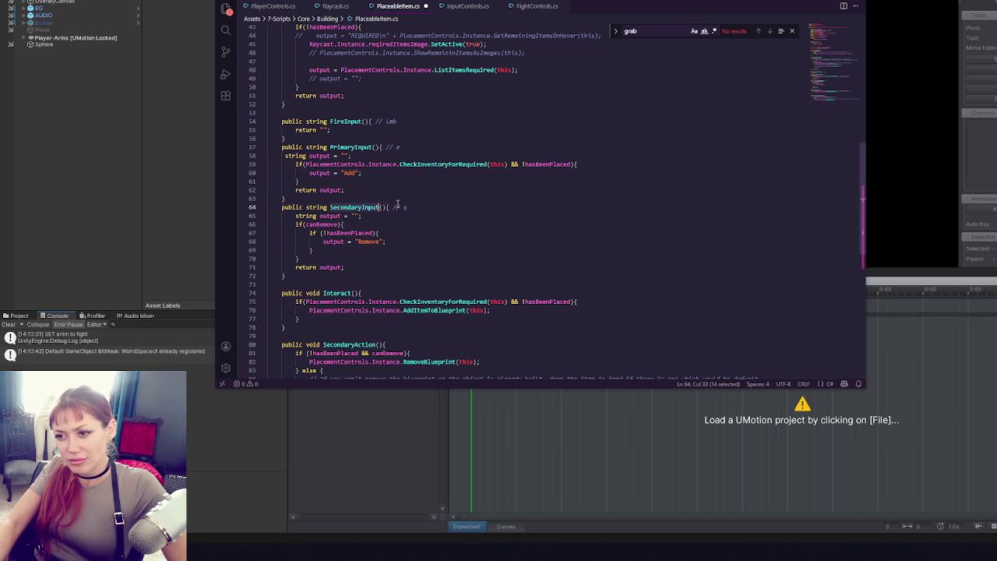
pyautogui.scroll(2, 505, 199)
pyautogui.scroll(2, 505, 200)
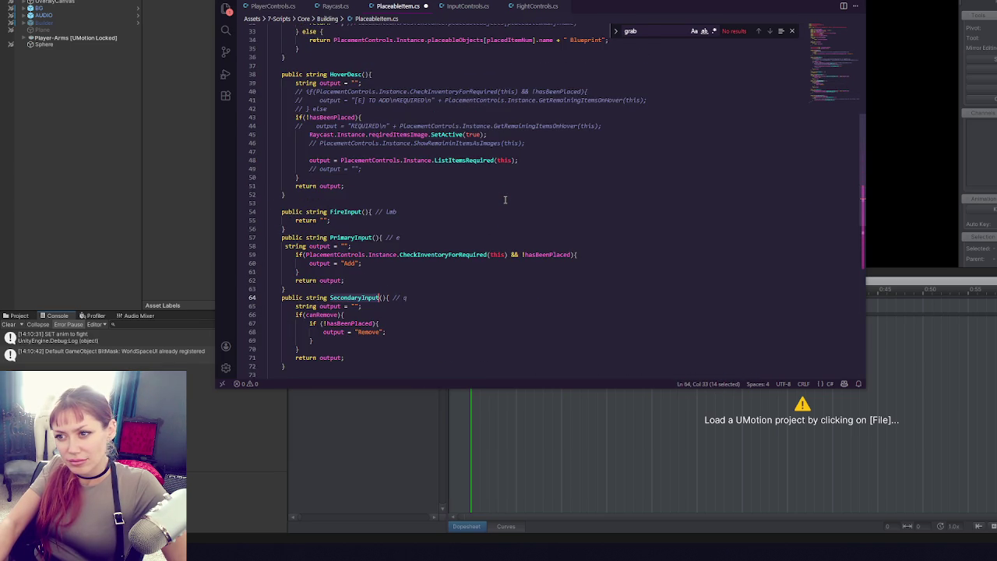
pyautogui.scroll(-5, 505, 199)
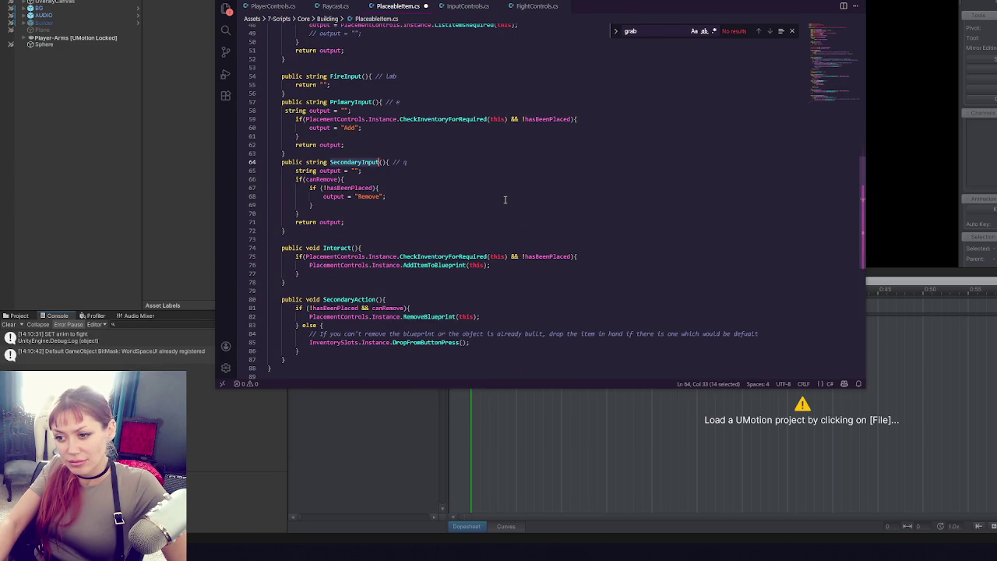
# - Look through PlayerControls.cs and the other open scripts, then search InputControls.cs for 'on'
pyautogui.click(274, 11)
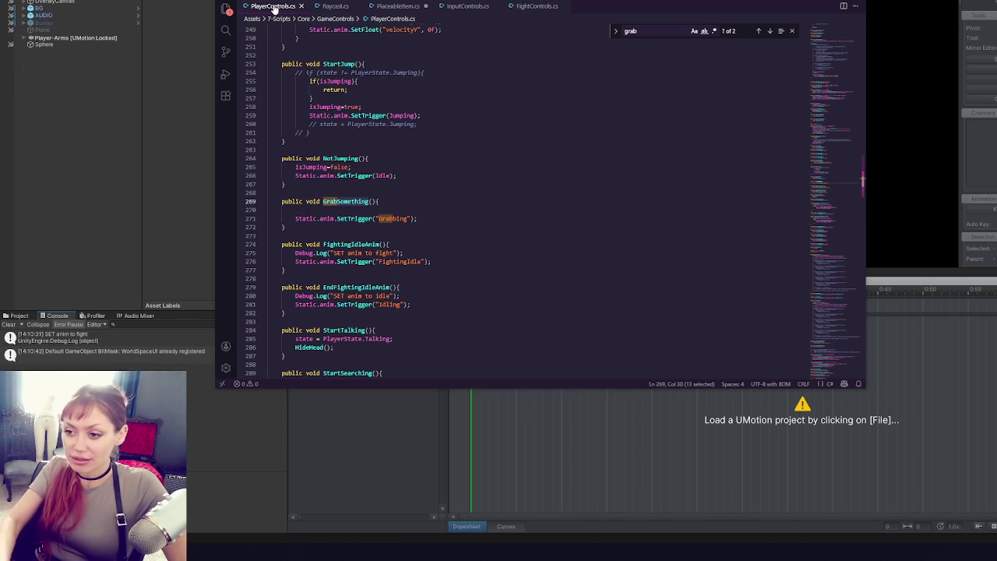
pyautogui.click(464, 6)
pyautogui.click(538, 7)
pyautogui.click(392, 6)
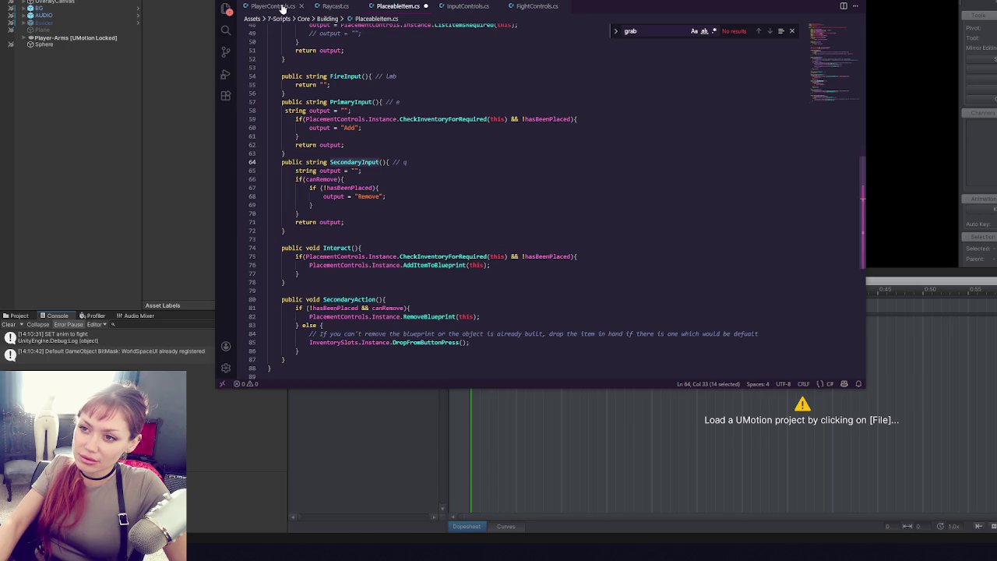
pyautogui.click(449, 9)
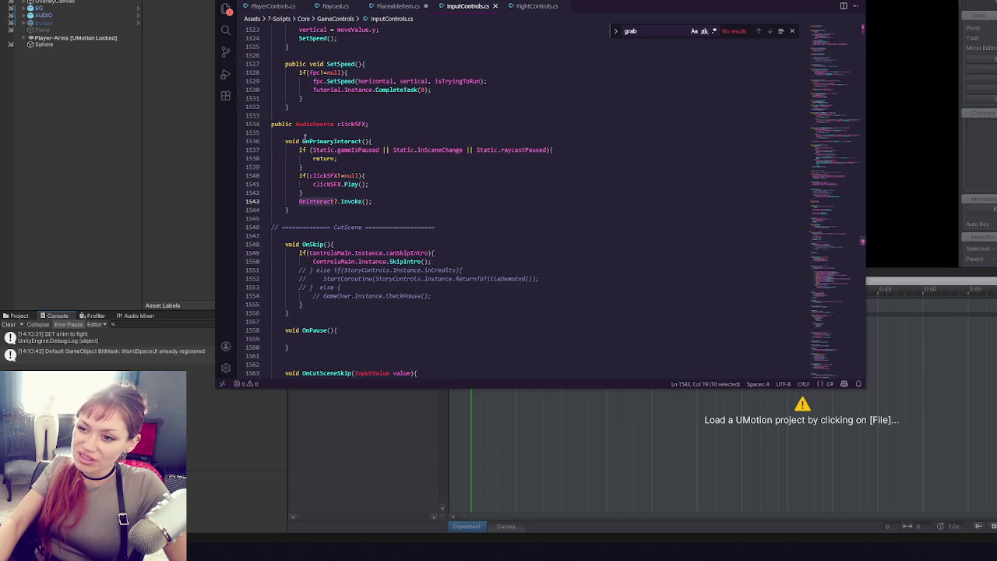
pyautogui.write('on')
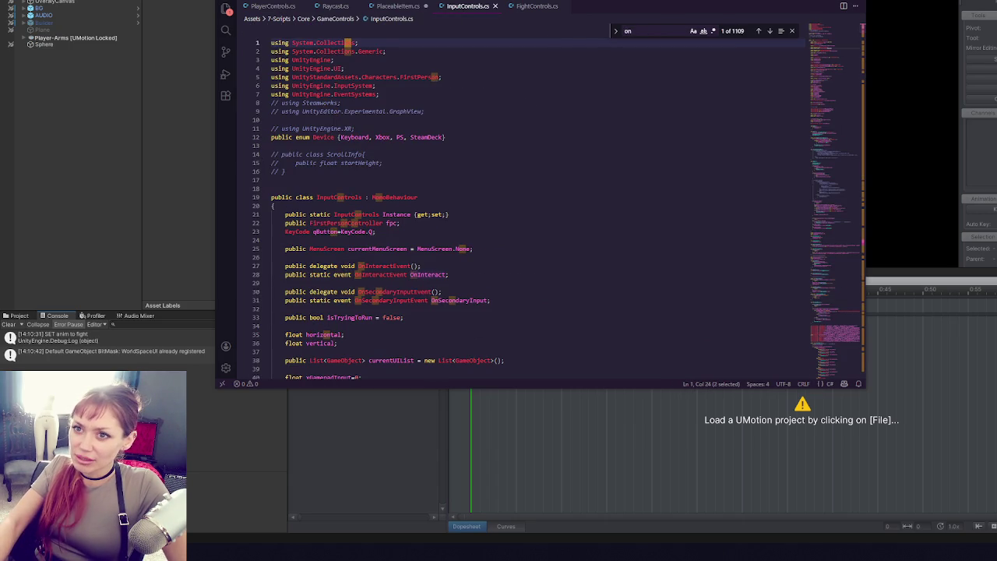
pyautogui.hotkey('alt', 'Tab')
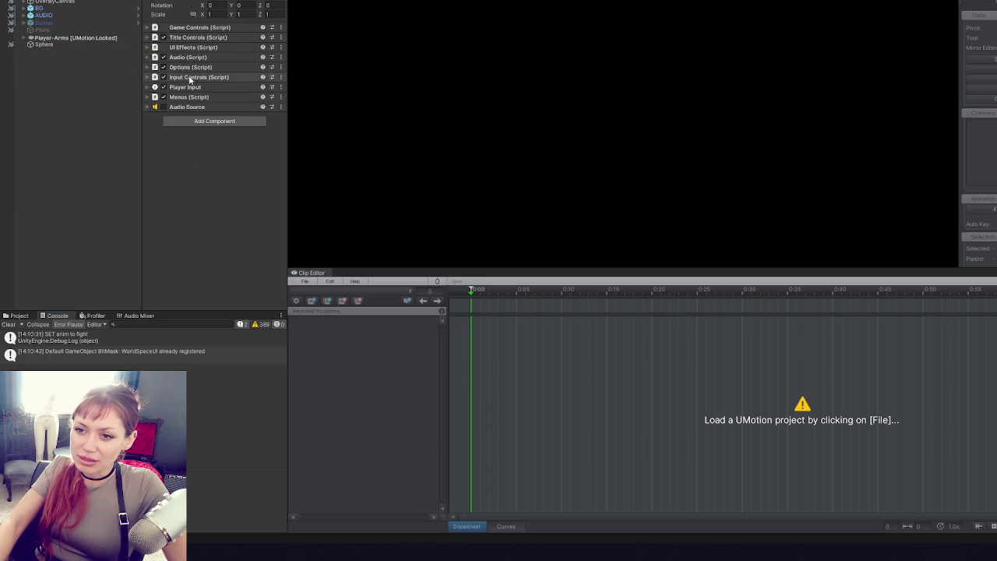
# - Check PrimaryInteract is bound to E and Button South, then search InputControls.cs for 'onprimary'
pyautogui.click(187, 87)
pyautogui.doubleClick(238, 99)
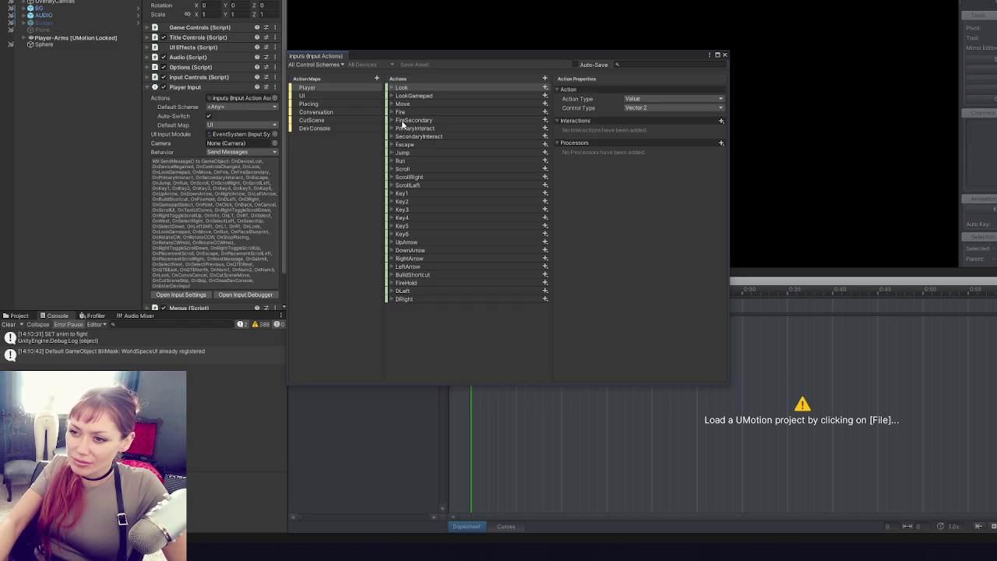
pyautogui.click(403, 129)
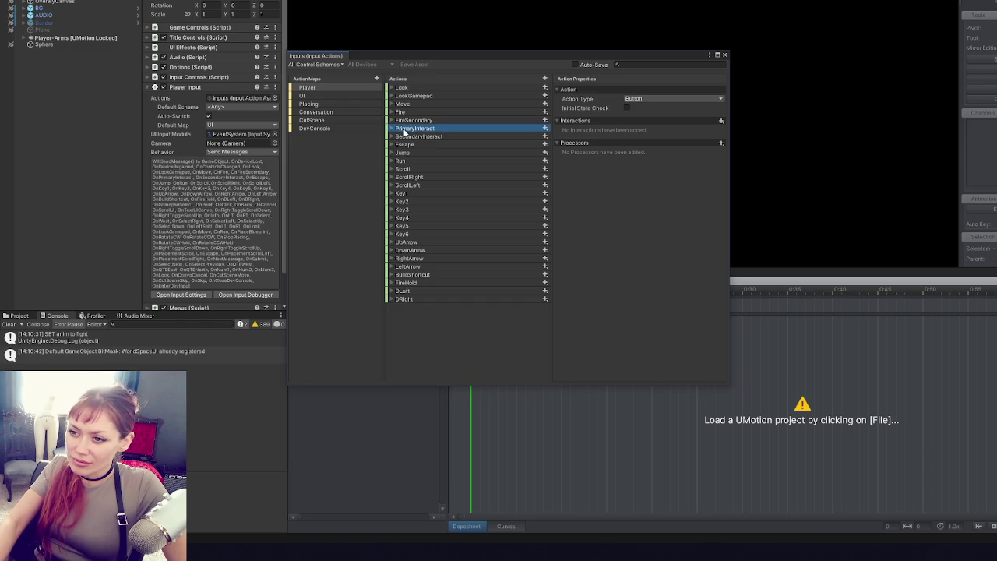
pyautogui.click(393, 129)
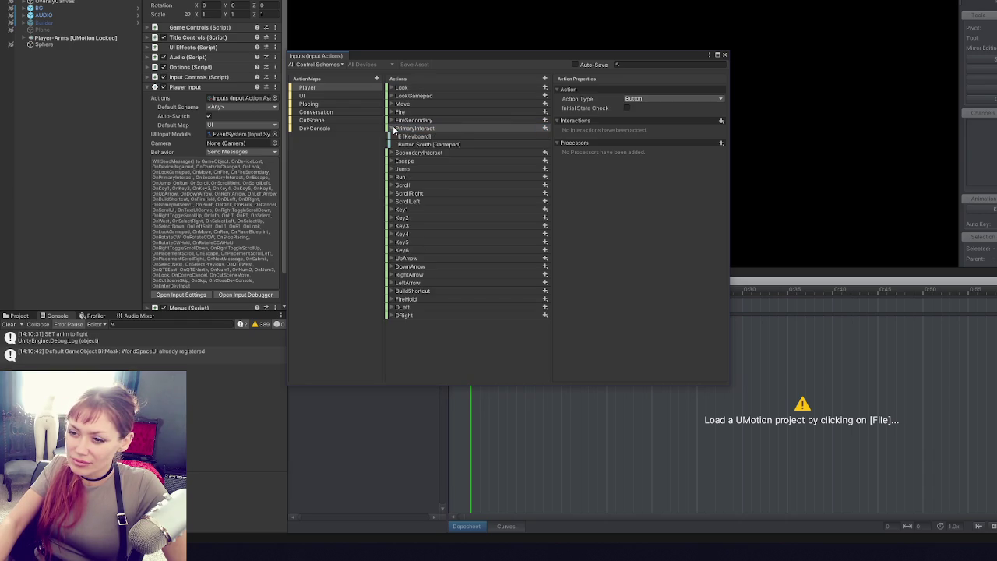
pyautogui.click(393, 128)
pyautogui.hotkey('alt', 'Tab')
pyautogui.write('on')
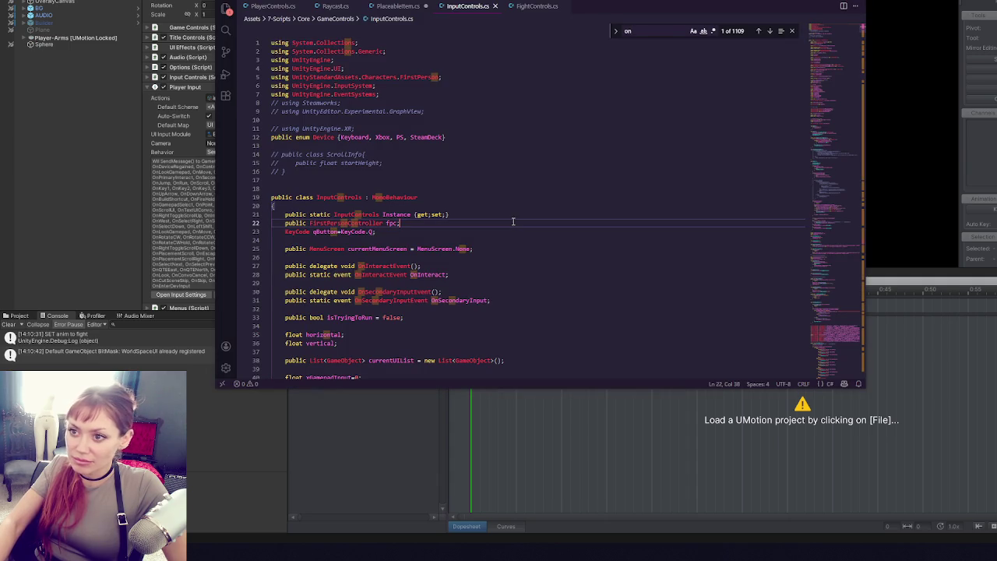
pyautogui.write('primary')
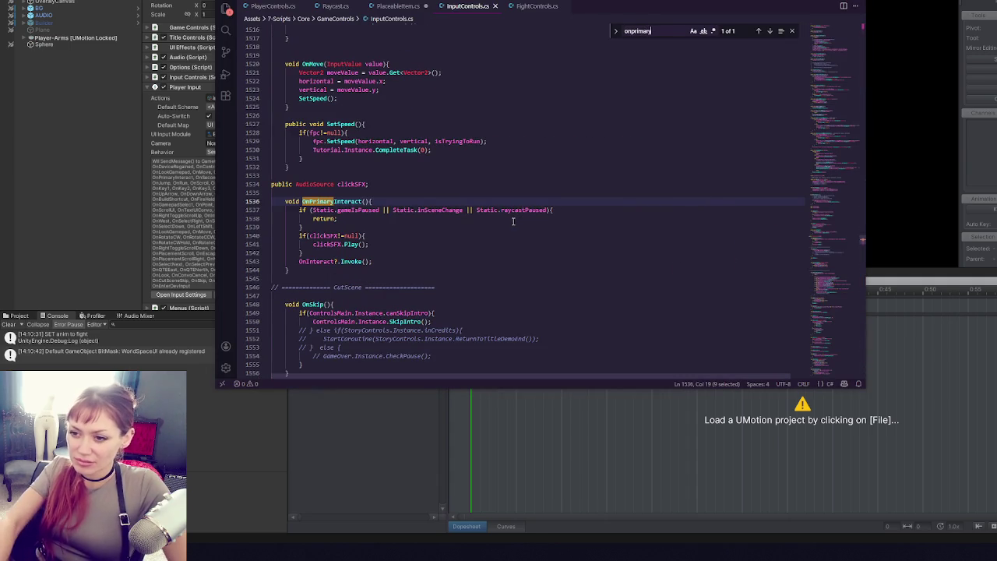
# - Step through every OnInteract match in InputControls.cs
pyautogui.doubleClick(318, 261)
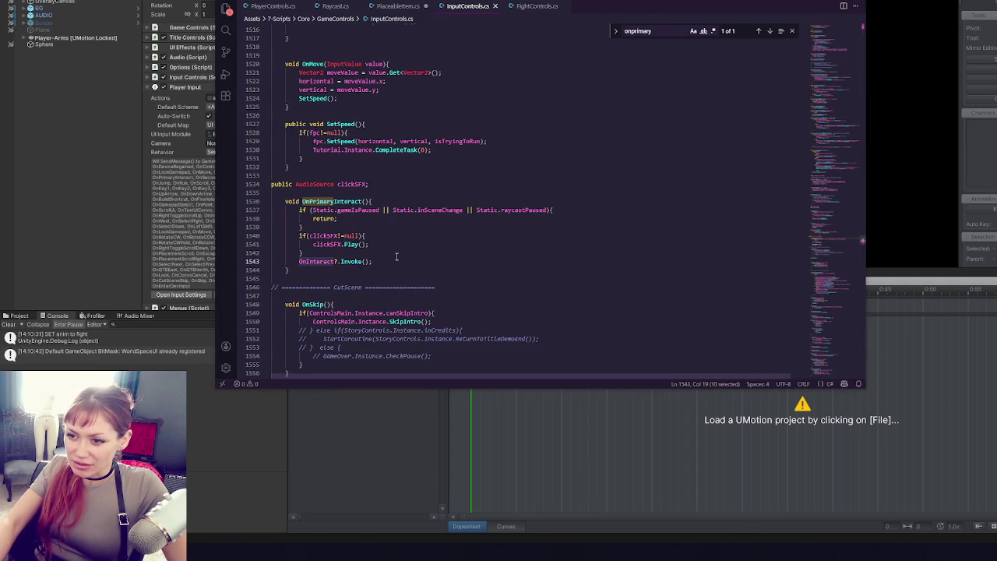
pyautogui.hotkey('ctrl', 'f')
pyautogui.click(770, 31)
pyautogui.click(770, 32)
pyautogui.click(770, 31)
pyautogui.click(769, 31)
pyautogui.click(770, 32)
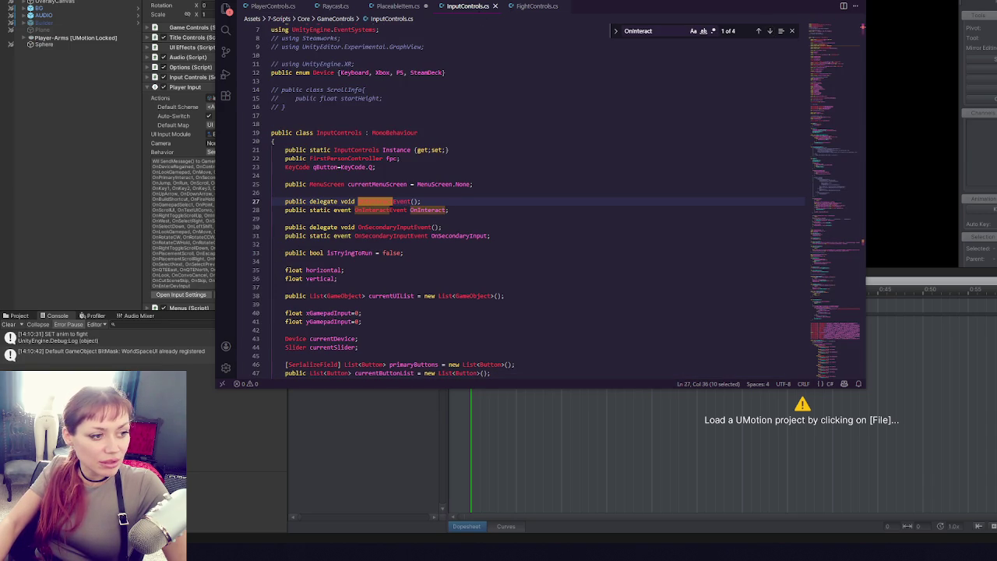
# - Scroll through PlaceableItem.cs's interaction code and search it for 'player'
pyautogui.click(407, 8)
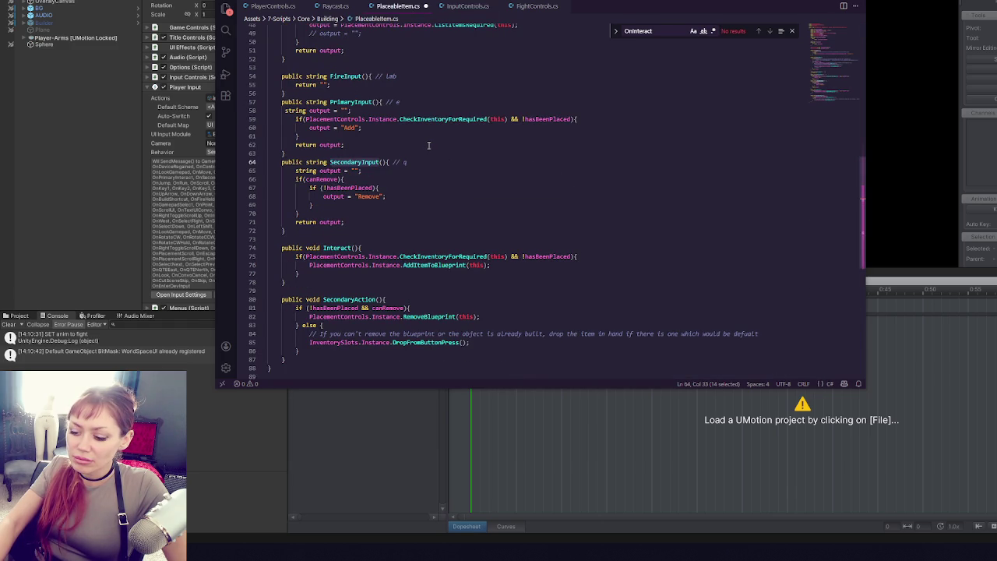
pyautogui.scroll(10, 428, 89)
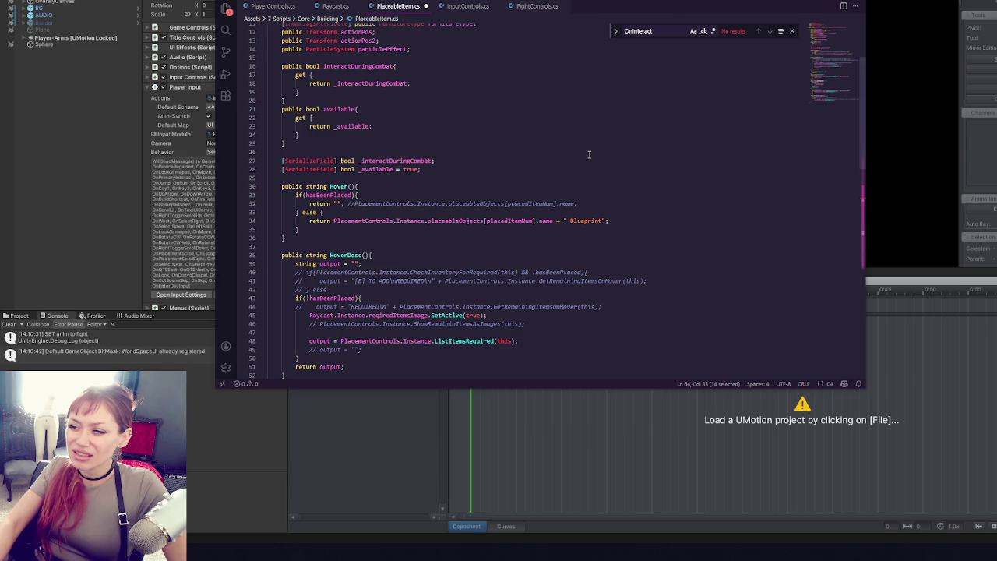
pyautogui.scroll(3, 589, 154)
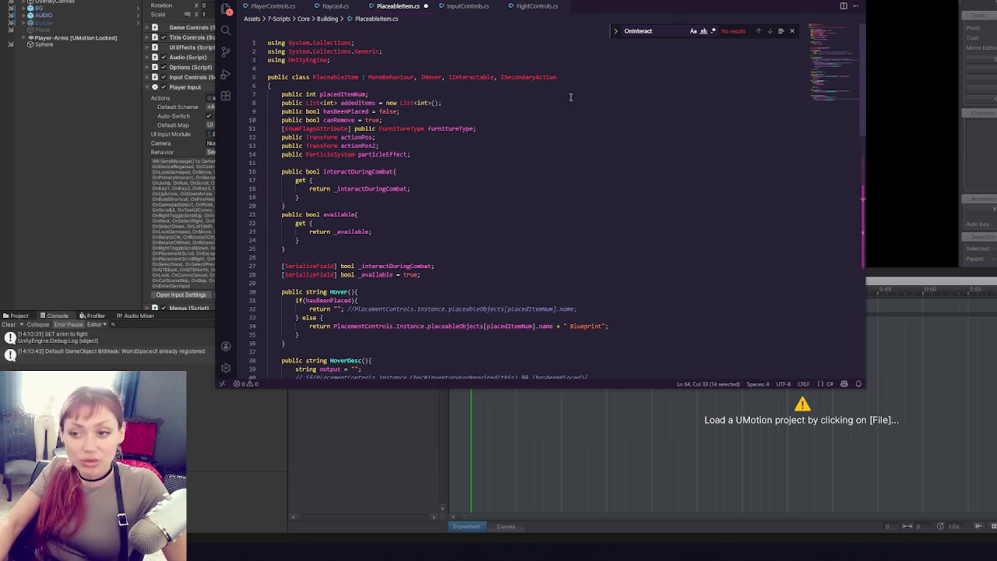
pyautogui.scroll(-14, 506, 117)
pyautogui.scroll(5, 414, 151)
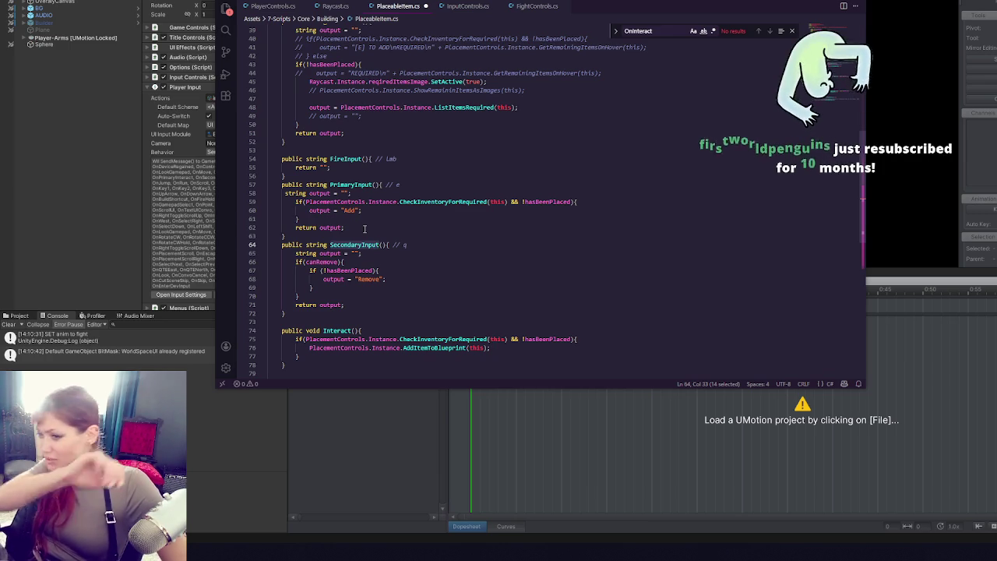
pyautogui.click(486, 228)
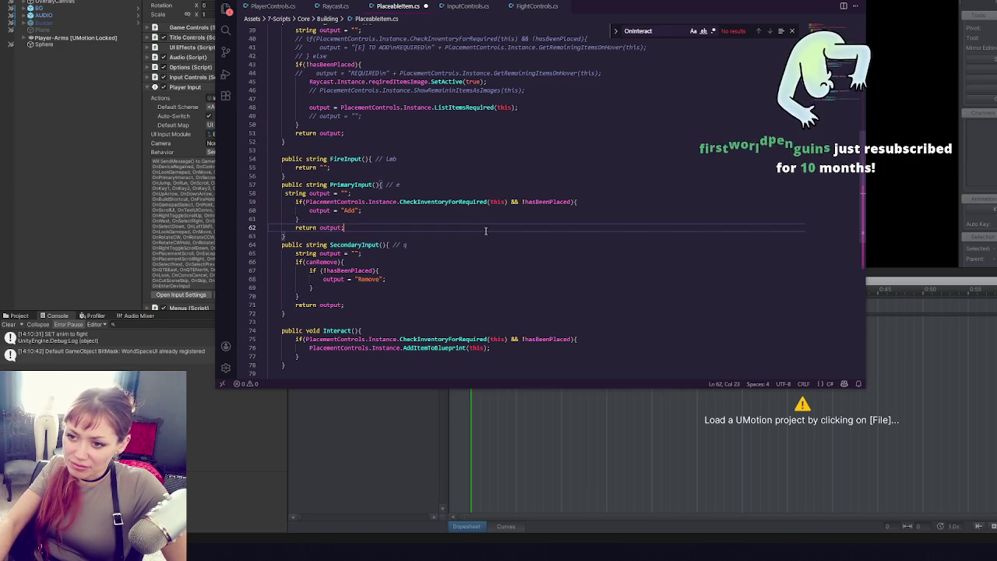
pyautogui.hotkey('ctrl', 'f')
pyautogui.write('play')
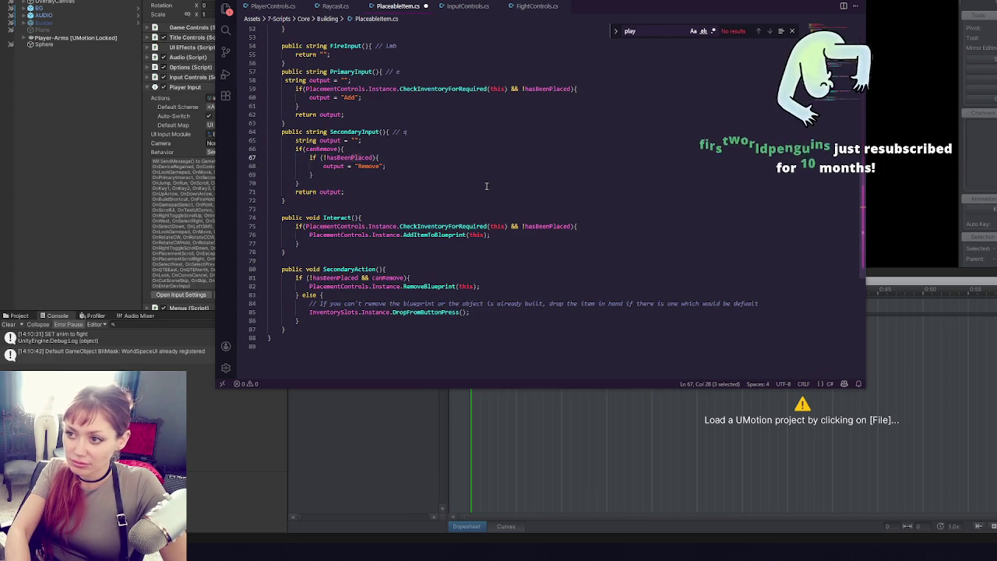
pyautogui.write('er')
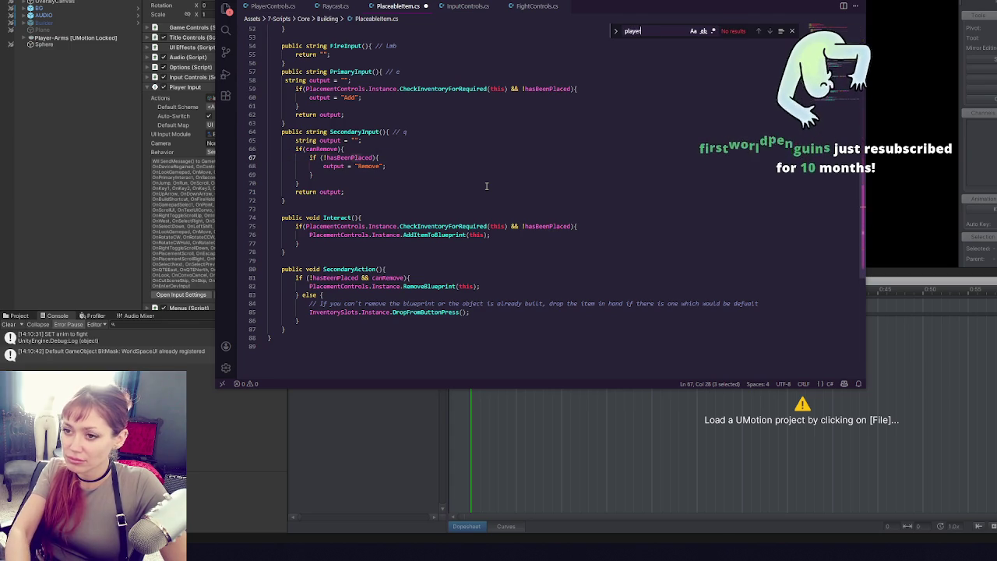
pyautogui.click(38, 312)
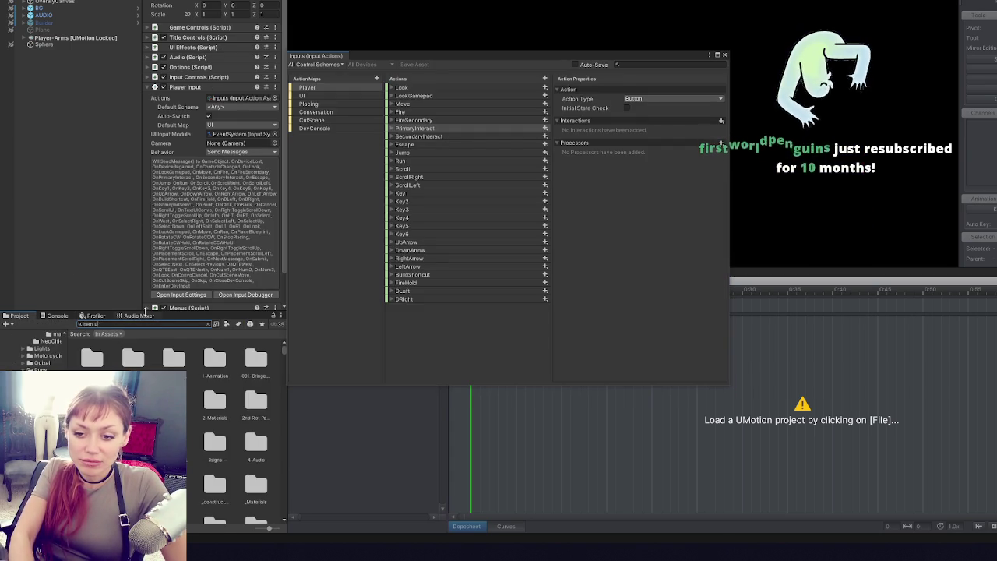
# - Search the Project window for 'item us' and open the ItemUsable script
pyautogui.write('tem us')
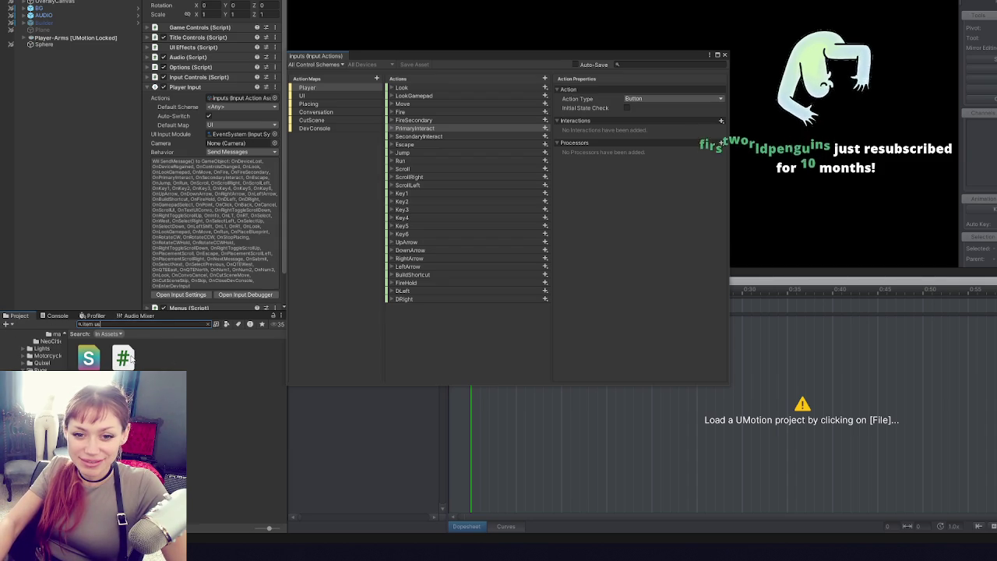
pyautogui.doubleClick(123, 358)
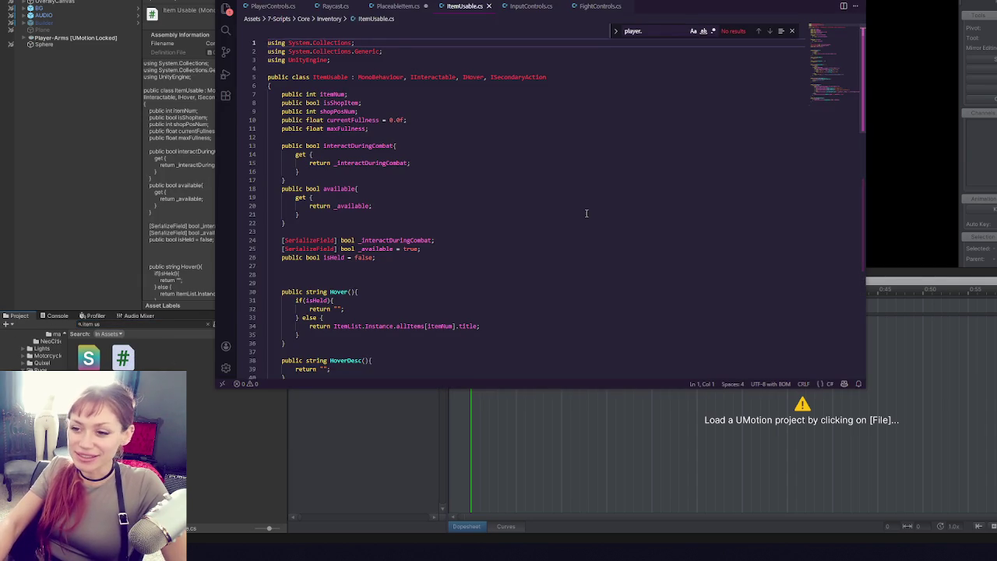
# - Add 'PlayerControls.Instance.GrabbingSomething();' under the else in ItemUsable's Interact, before AddItem
pyautogui.scroll(-15, 561, 211)
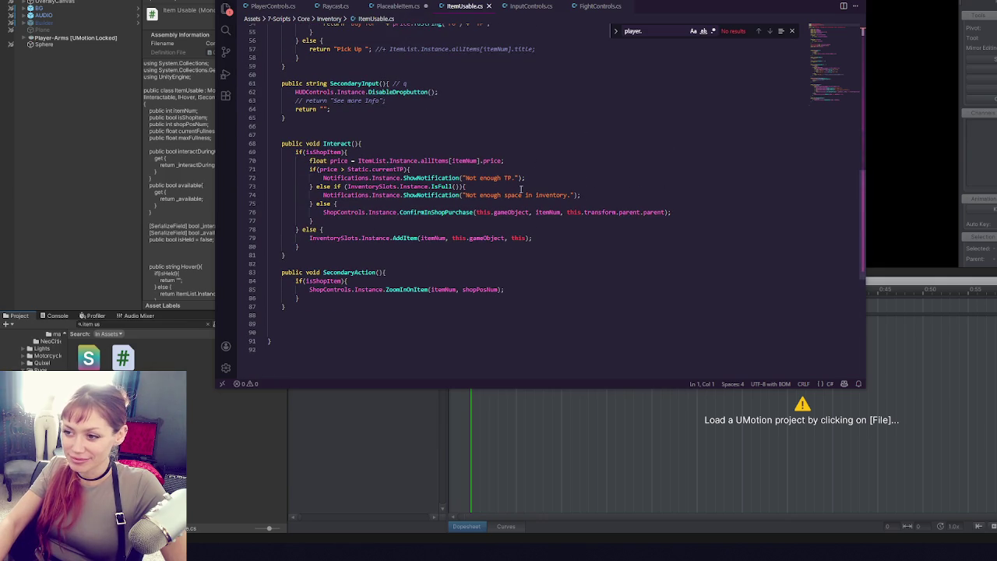
pyautogui.doubleClick(374, 169)
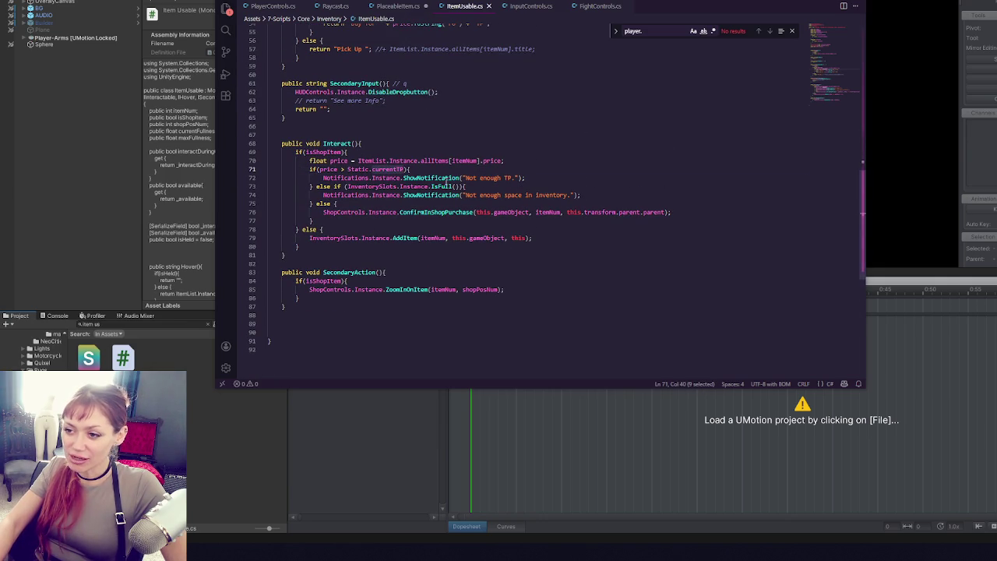
pyautogui.tripleClick(431, 210)
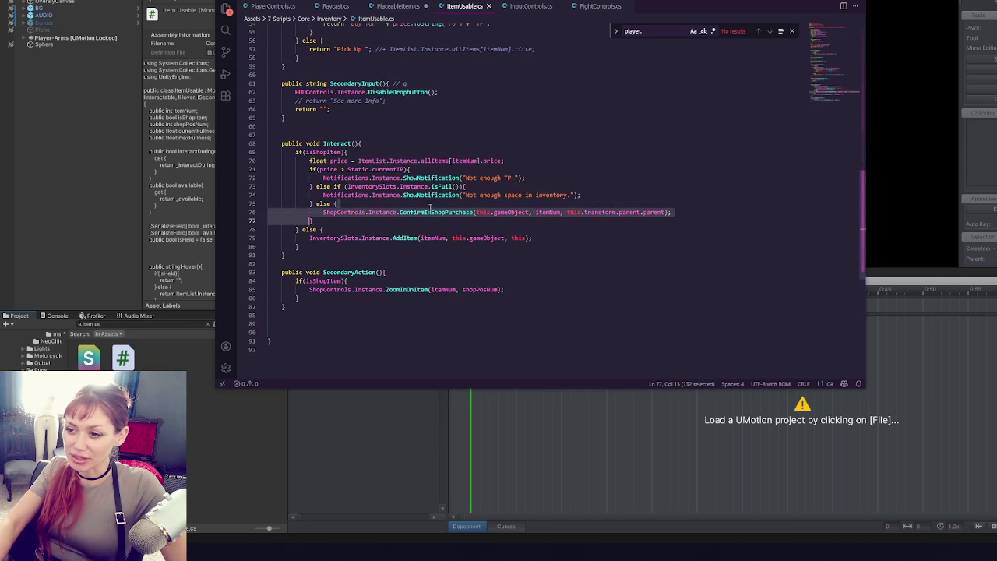
pyautogui.click(421, 212)
pyautogui.click(573, 239)
pyautogui.click(566, 229)
pyautogui.press('Return')
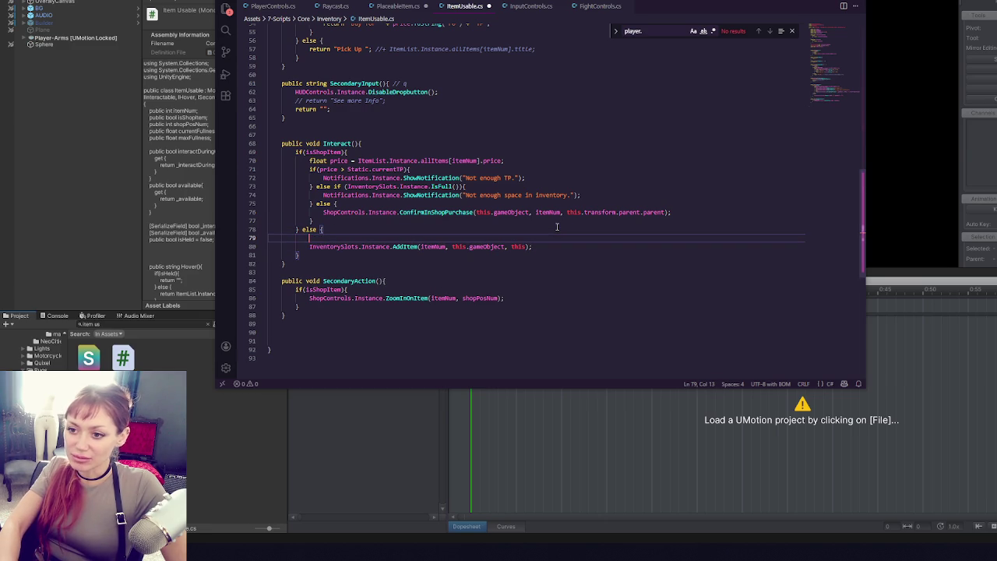
pyautogui.write('iPlayerCon')
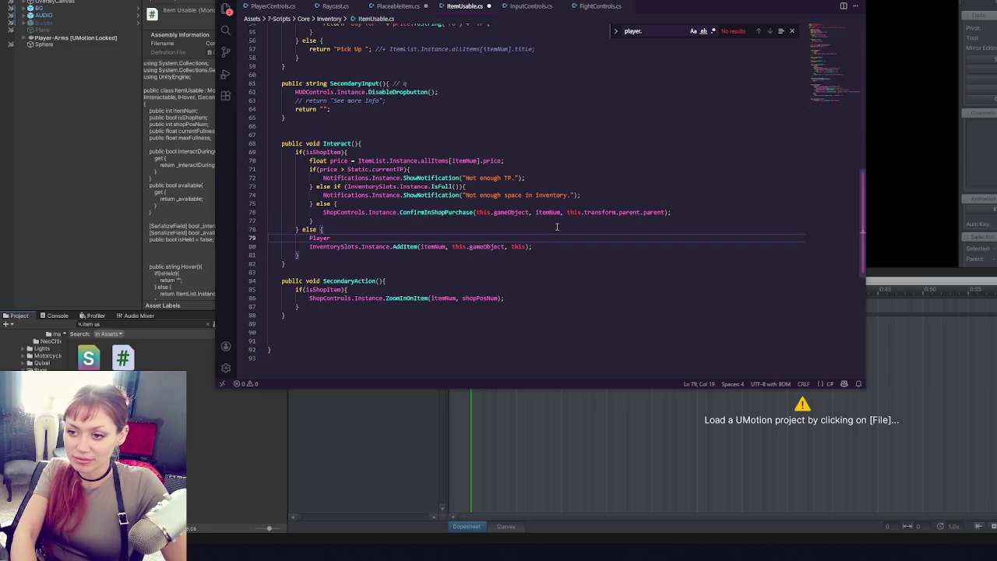
pyautogui.write('trols.Instanc')
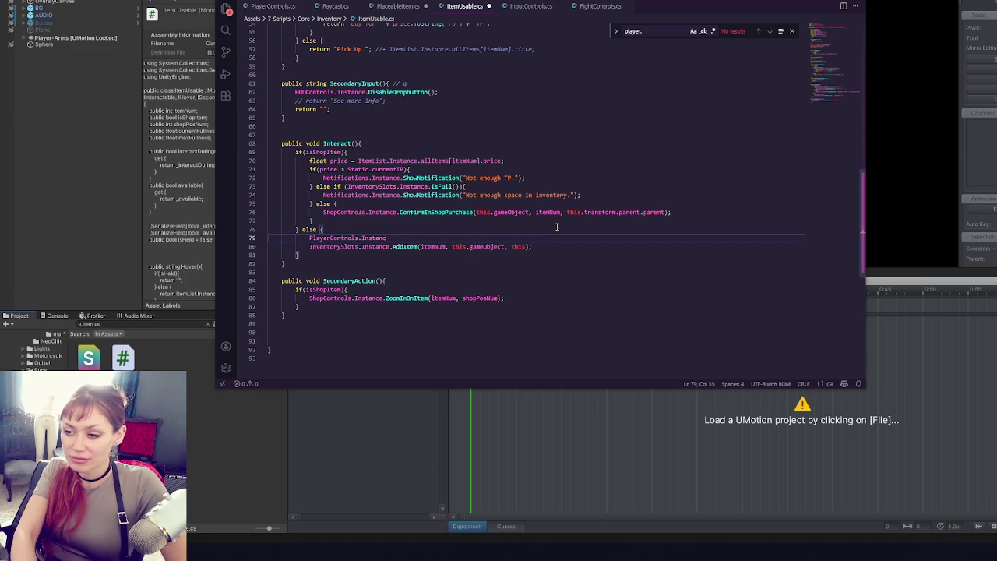
pyautogui.write('rabI')
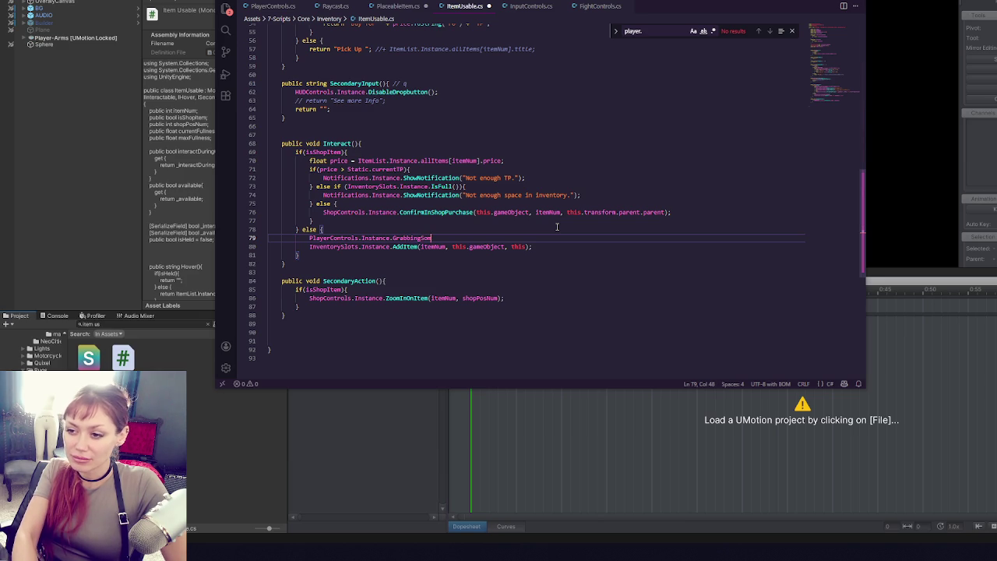
pyautogui.write('ing();')
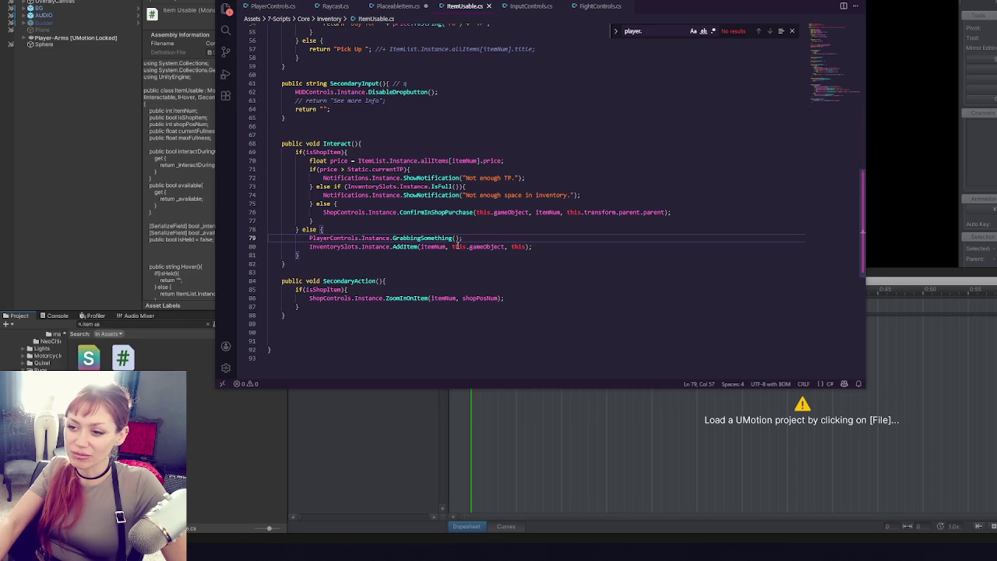
pyautogui.click(410, 246)
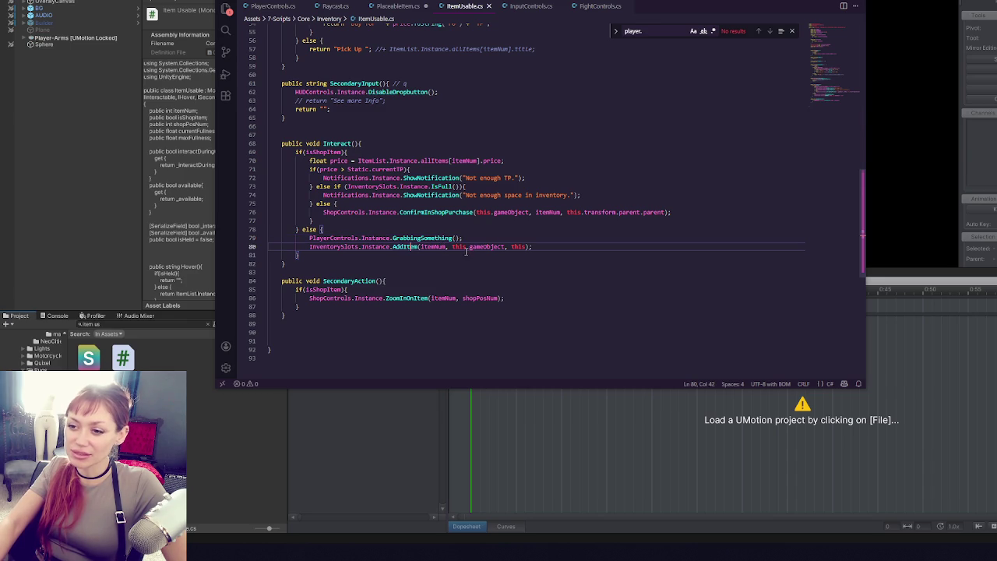
pyautogui.doubleClick(405, 246)
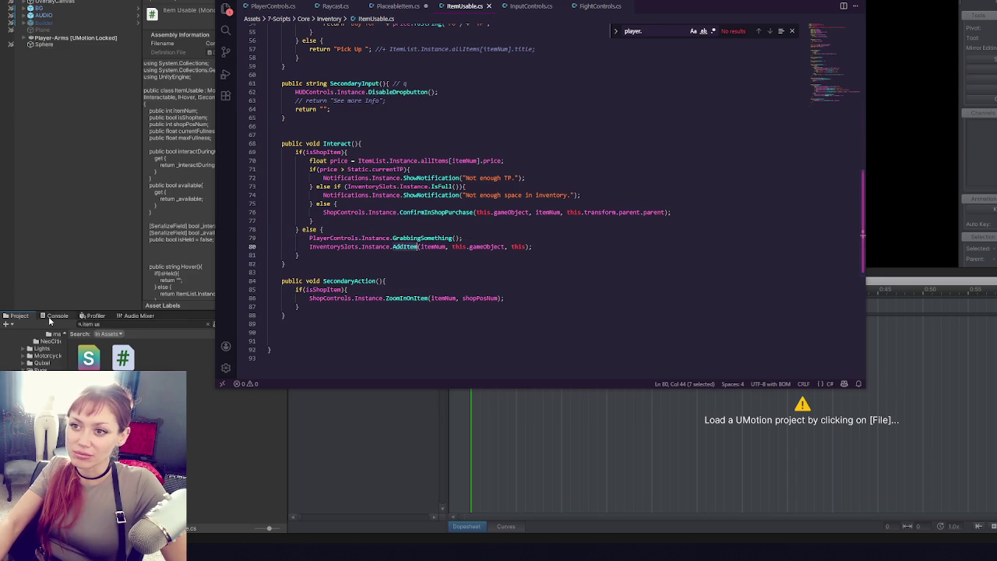
pyautogui.click(113, 320)
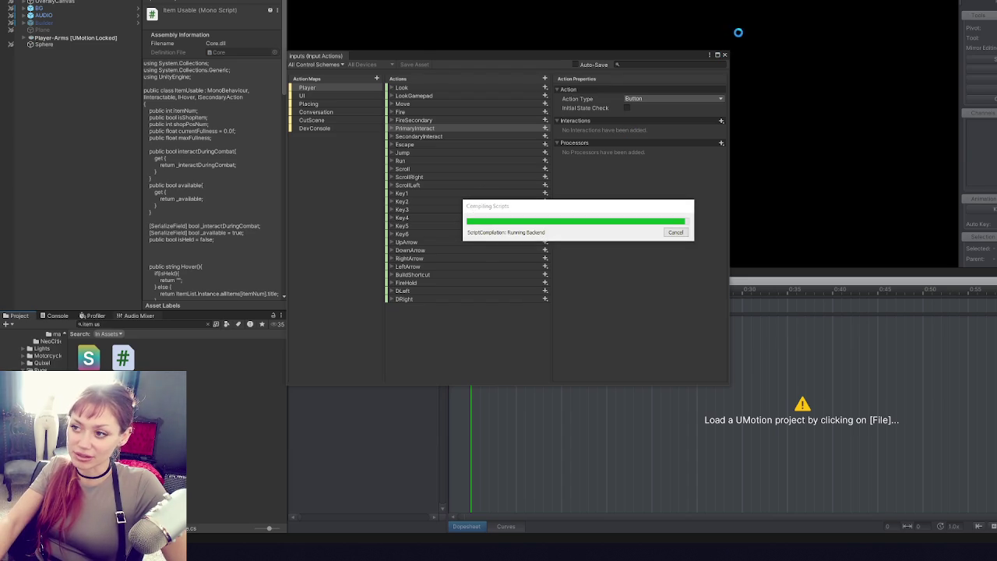
# - Follow the Console compile error and rename PlayerControls' grab method to GrabbingAnim
pyautogui.click(725, 54)
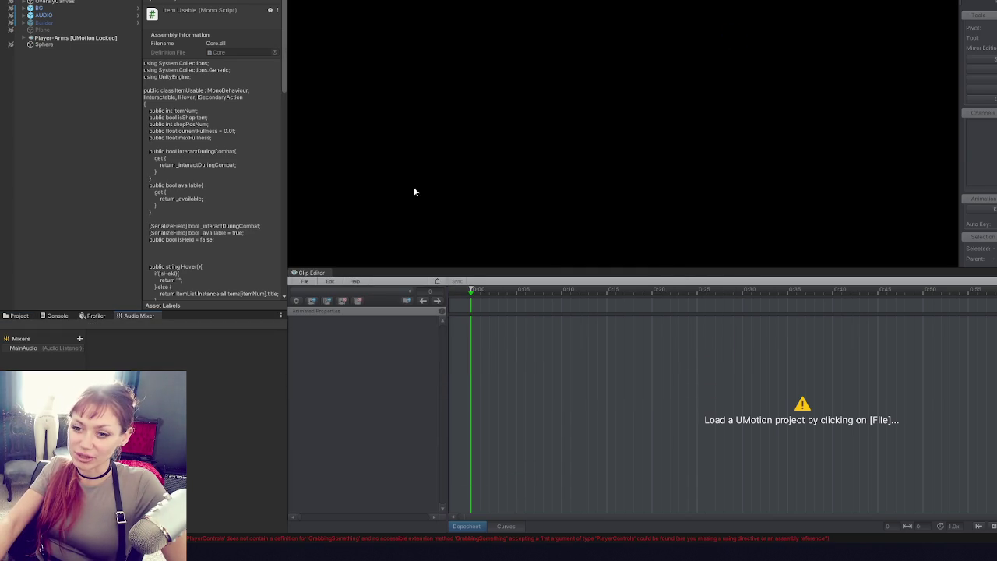
pyautogui.click(45, 317)
pyautogui.doubleClick(78, 367)
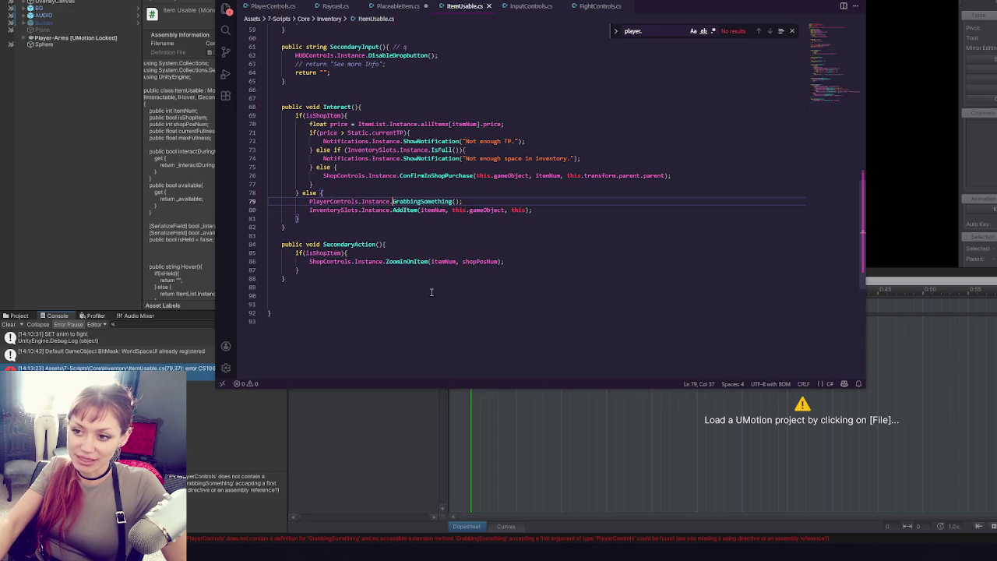
pyautogui.click(279, 7)
pyautogui.moveTo(337, 201); pyautogui.dragTo(363, 201)
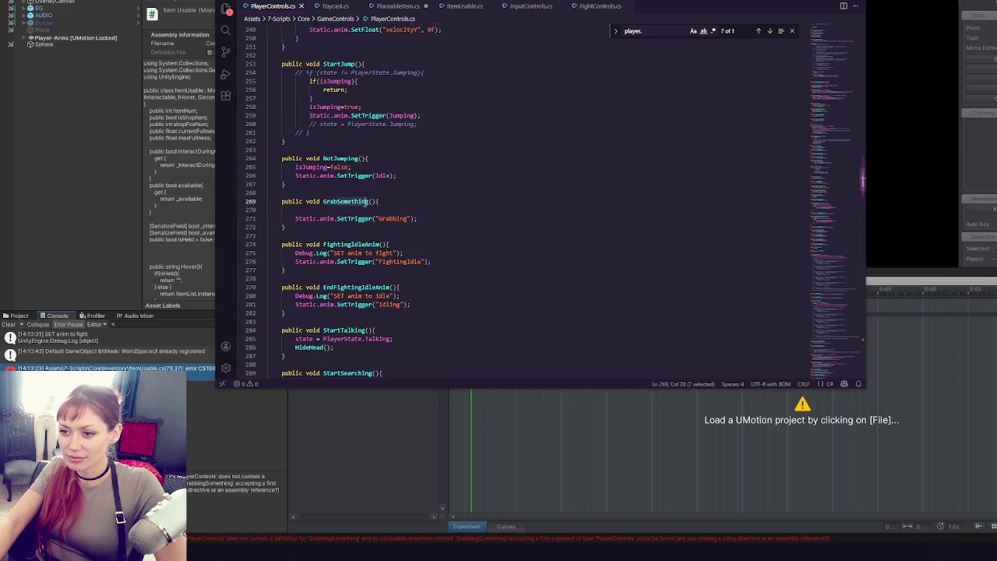
pyautogui.write('bingA')
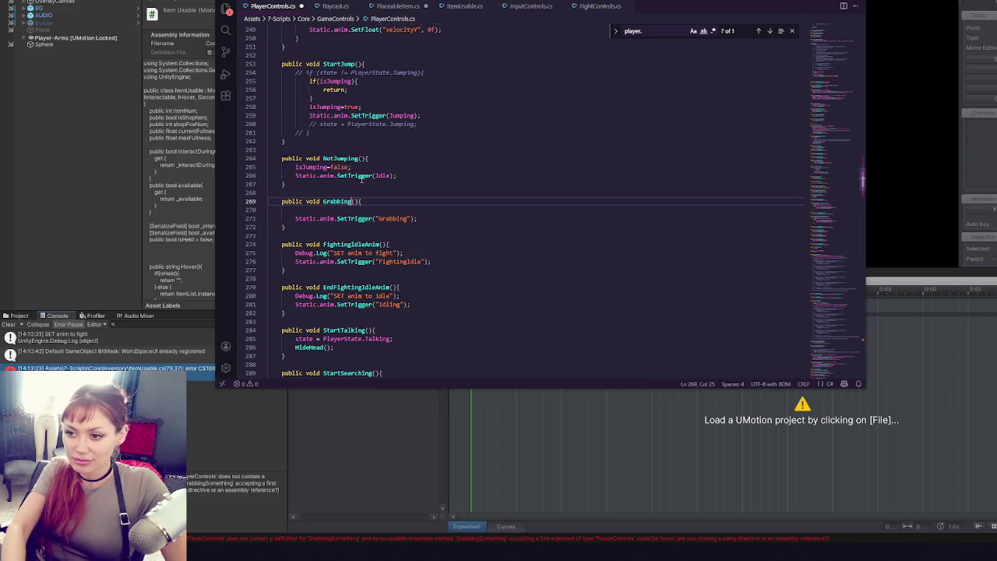
pyautogui.write('nim')
pyautogui.doubleClick(346, 201)
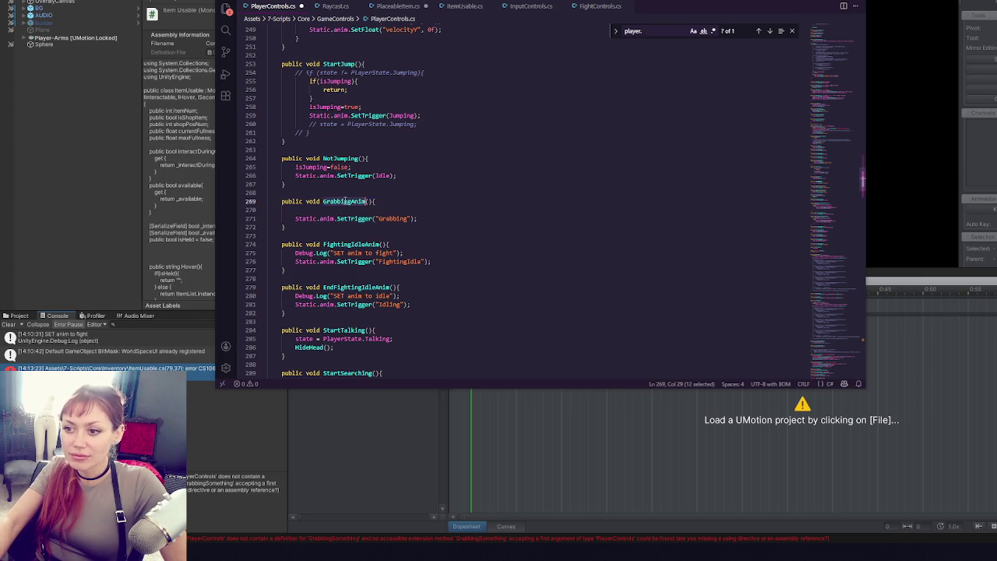
# - Change ItemUsable's call to GrabbingAnim and save the scripts so Unity recompiles
pyautogui.click(385, 6)
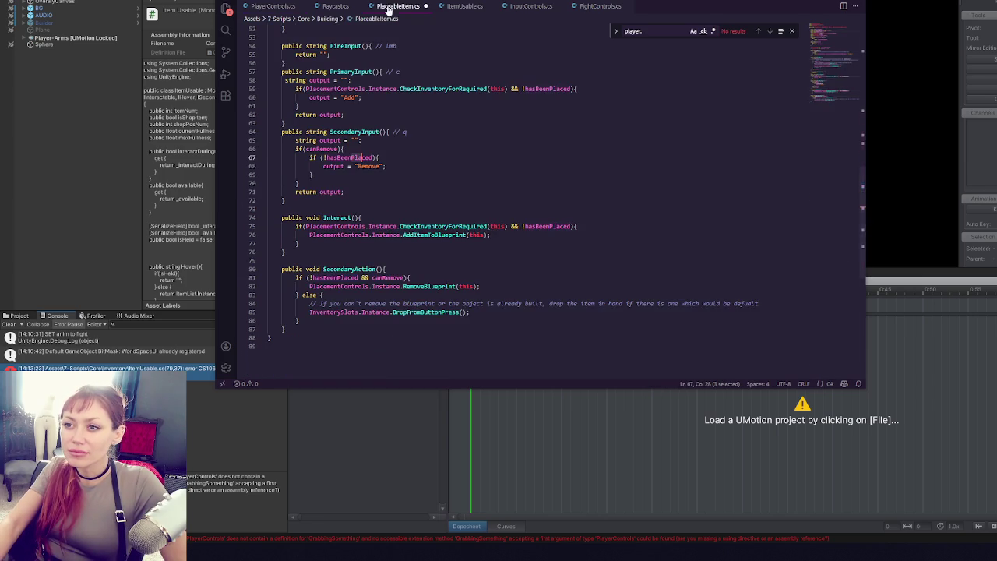
pyautogui.click(477, 6)
pyautogui.press('BackSpace')
pyautogui.hotkey('ctrl', 'Delete')
pyautogui.write('Anim')
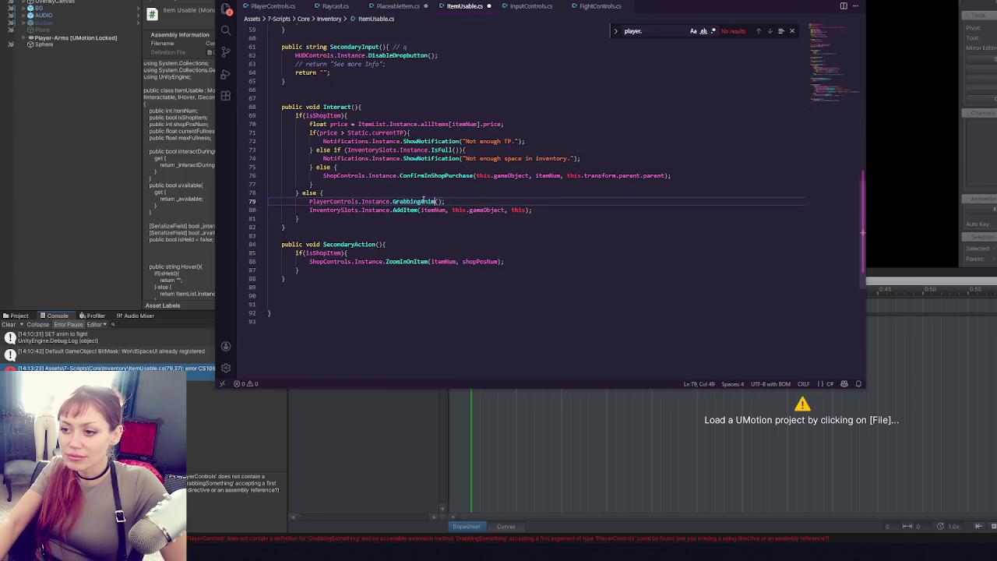
pyautogui.hotkey('alt', 'Tab')
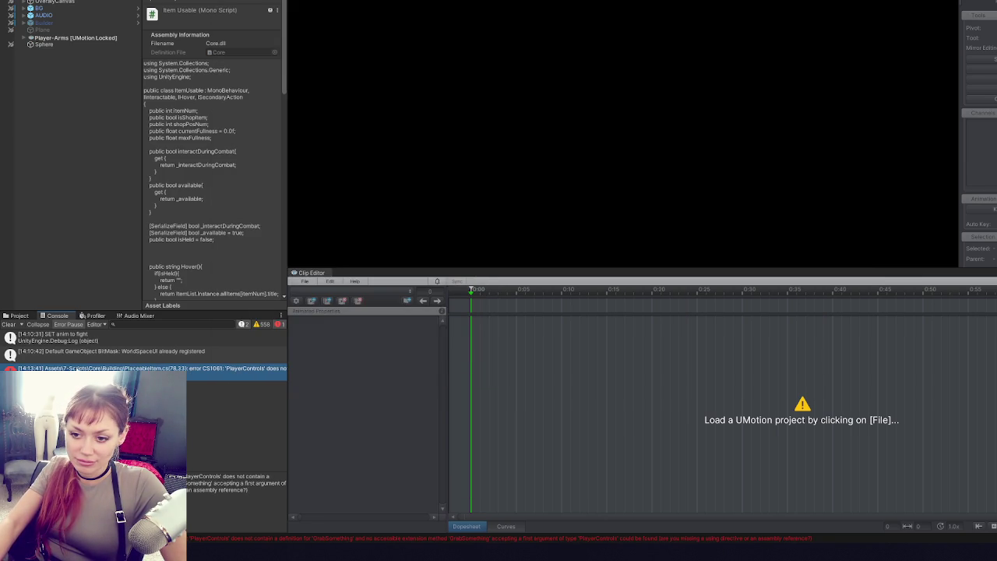
pyautogui.hotkey('alt', 'Tab')
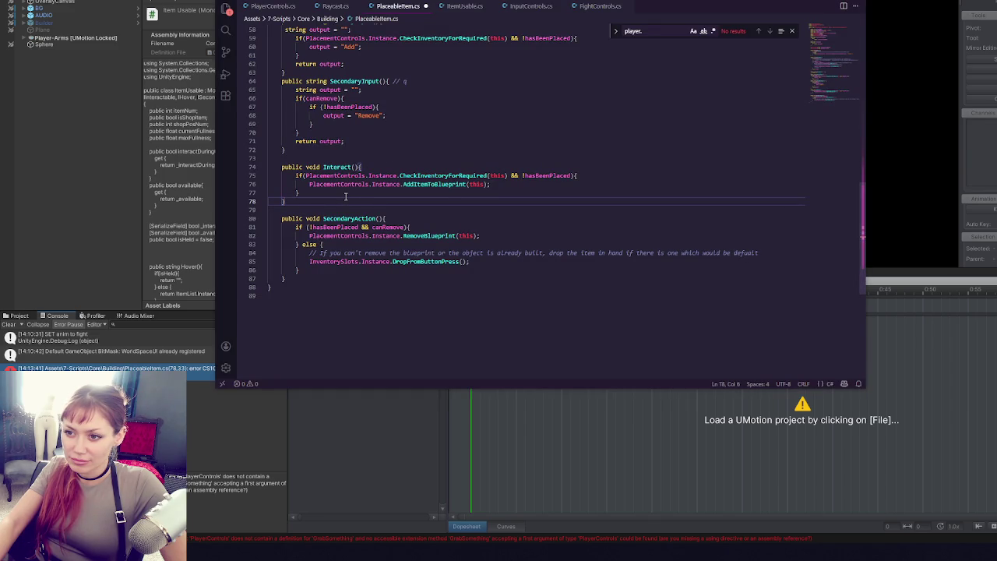
pyautogui.hotkey('ctrl', 's')
pyautogui.hotkey('alt', 'Tab')
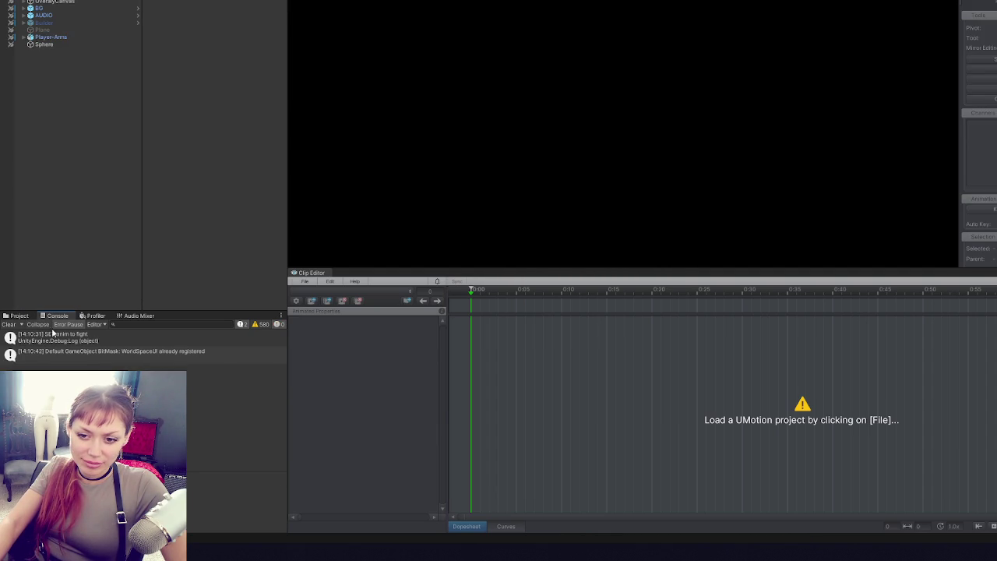
# - Search the Project window for 'invent' and open the InventorySlots script
pyautogui.click(17, 315)
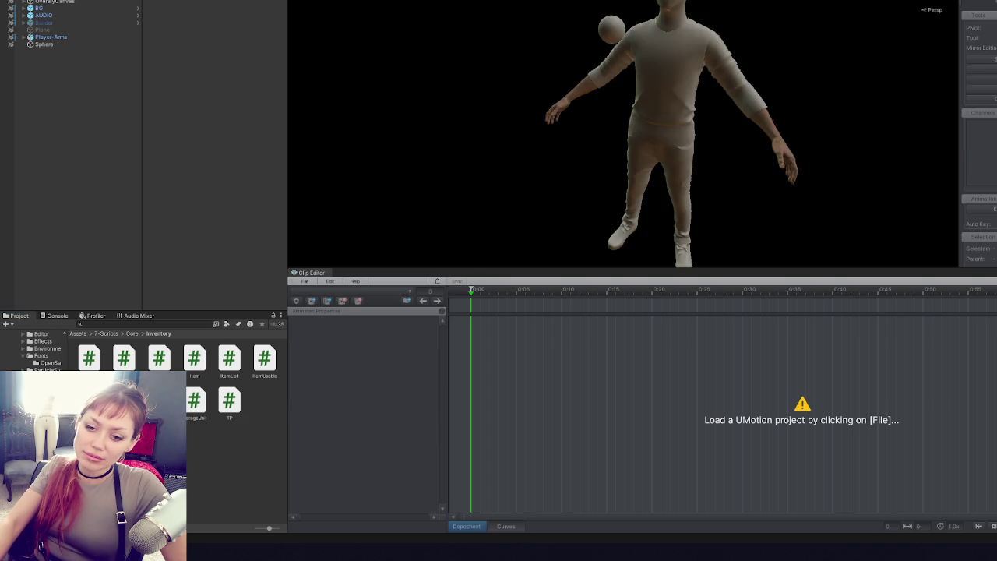
pyautogui.scroll(-3, 39, 351)
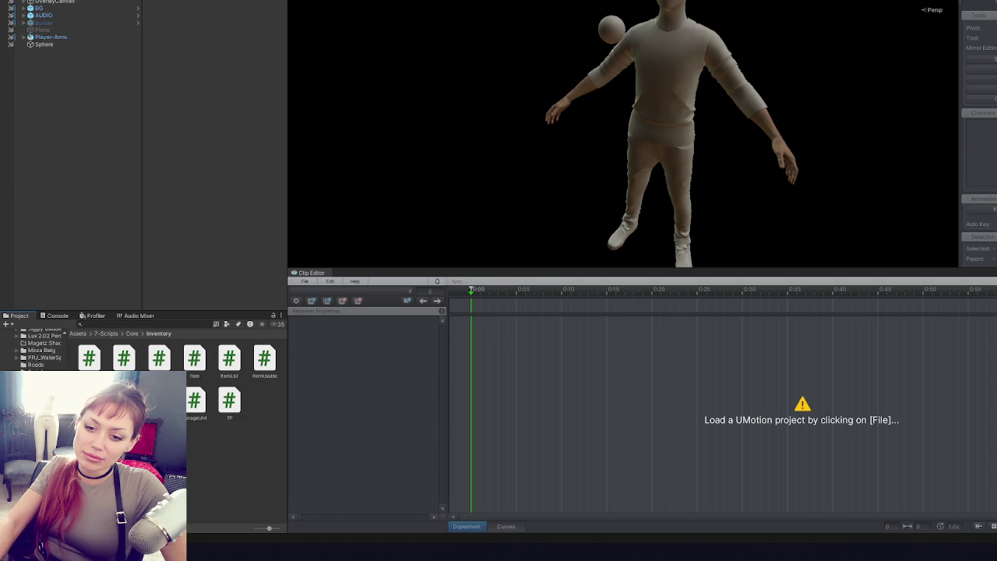
pyautogui.scroll(-3, 39, 350)
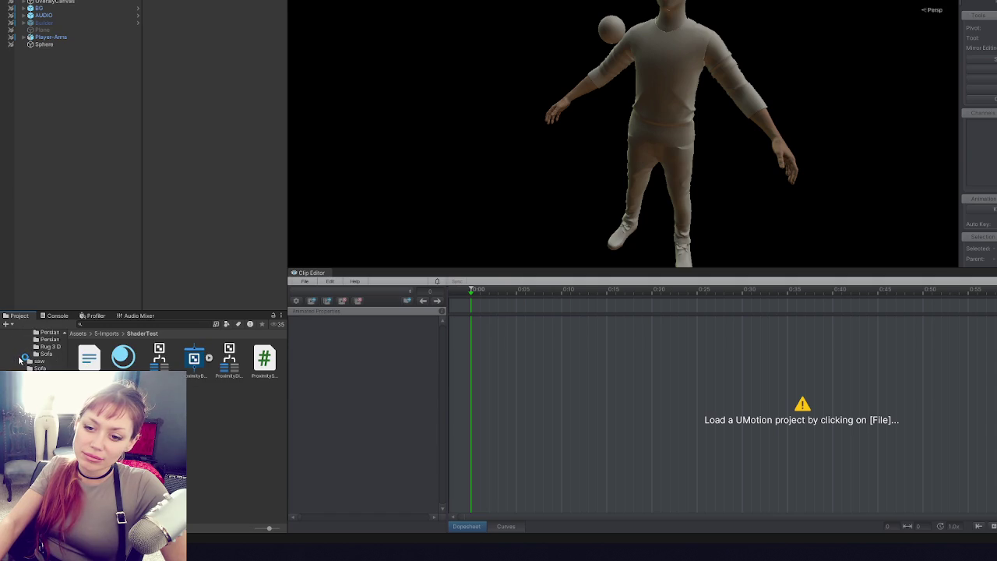
pyautogui.click(43, 366)
pyautogui.scroll(3, 42, 349)
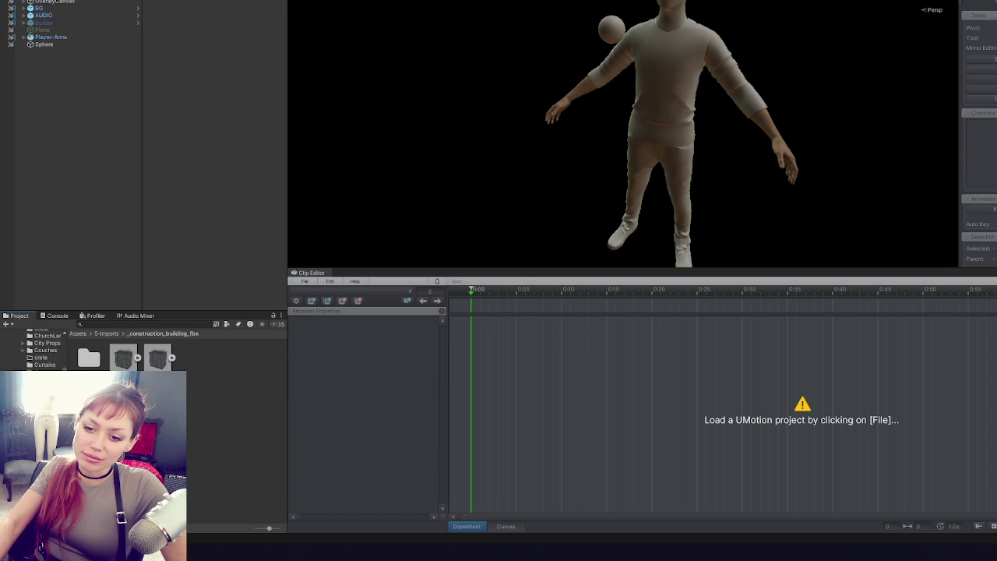
pyautogui.scroll(10, 35, 350)
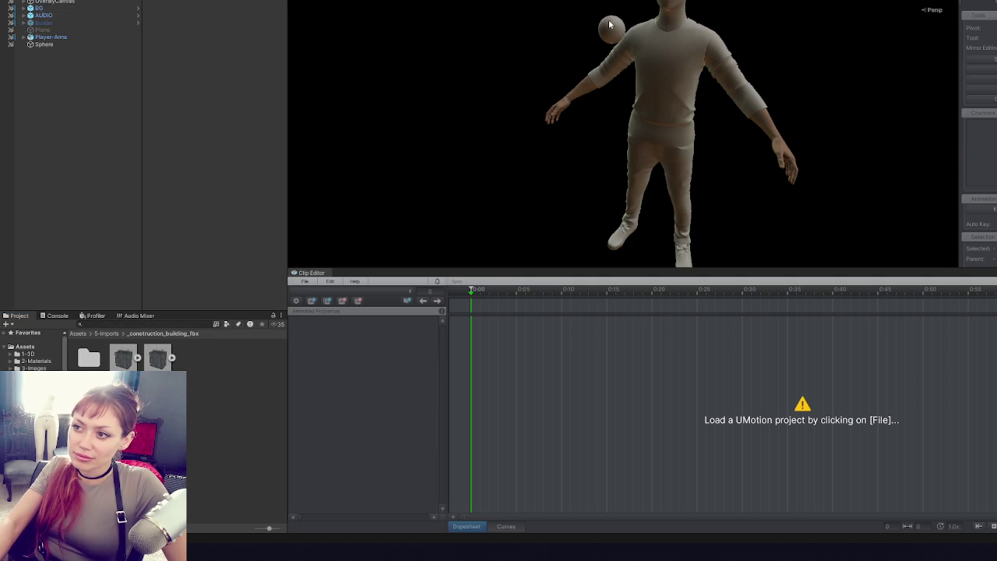
pyautogui.moveTo(760, 71)
pyautogui.mouseDown()
pyautogui.moveTo(579, 83)
pyautogui.moveTo(386, 43)
pyautogui.mouseUp()
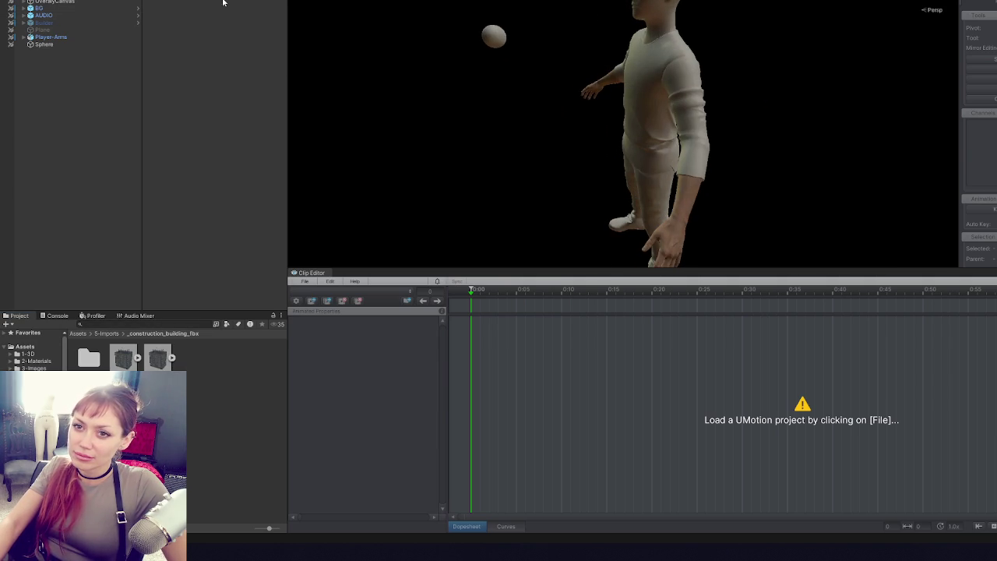
pyautogui.click(119, 322)
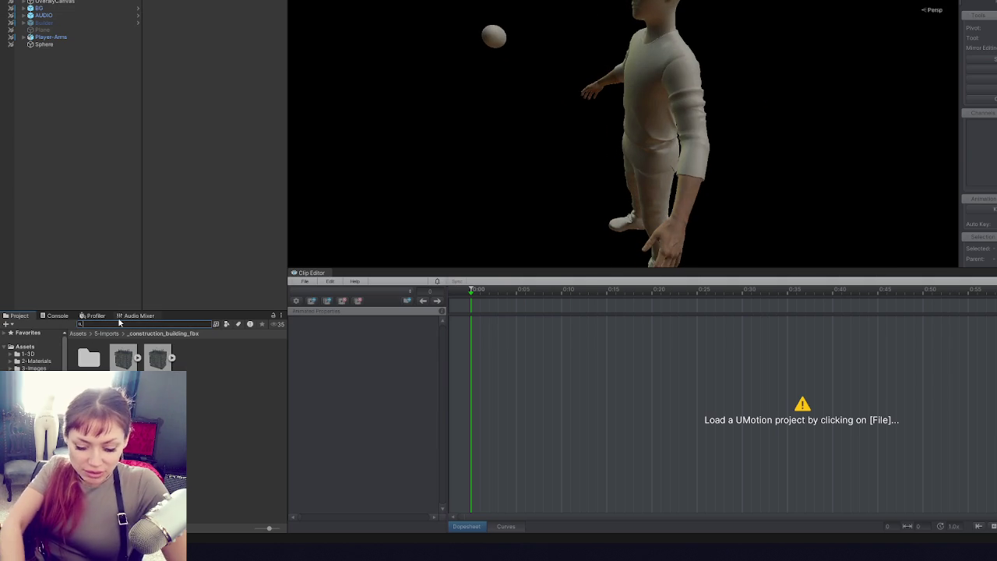
pyautogui.write('invent')
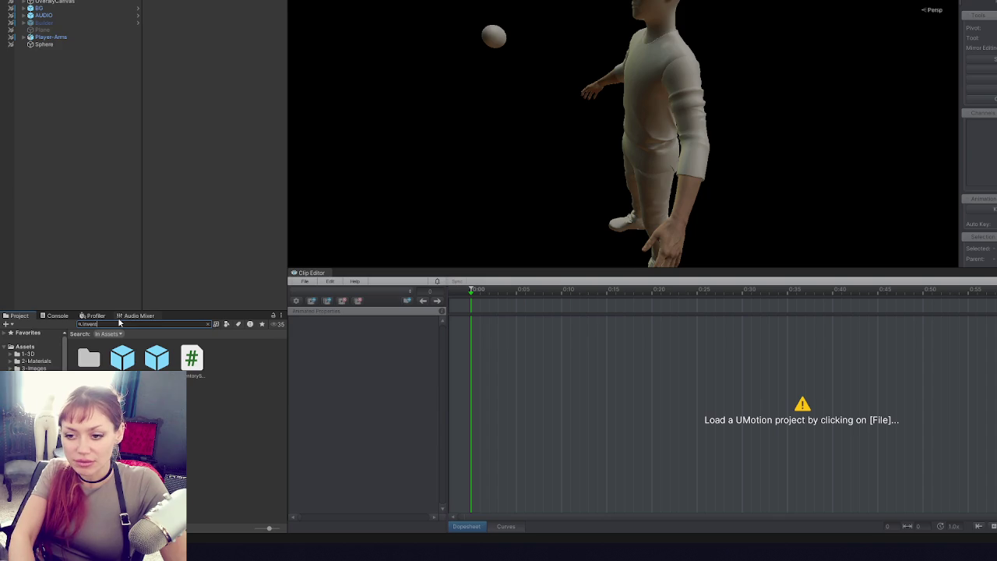
pyautogui.doubleClick(192, 358)
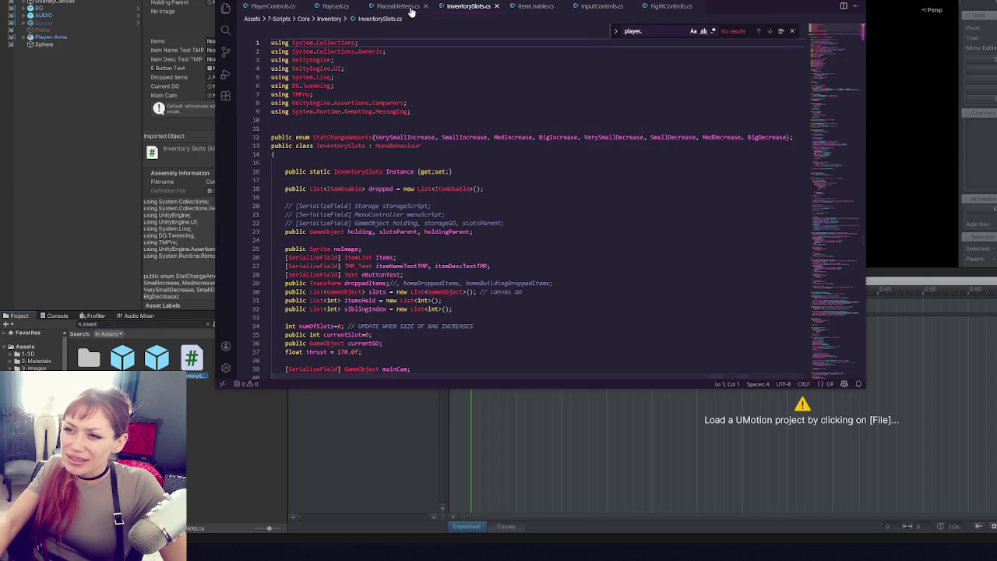
# - Close the PlaceableItem.cs file in the code editor
pyautogui.click(413, 6)
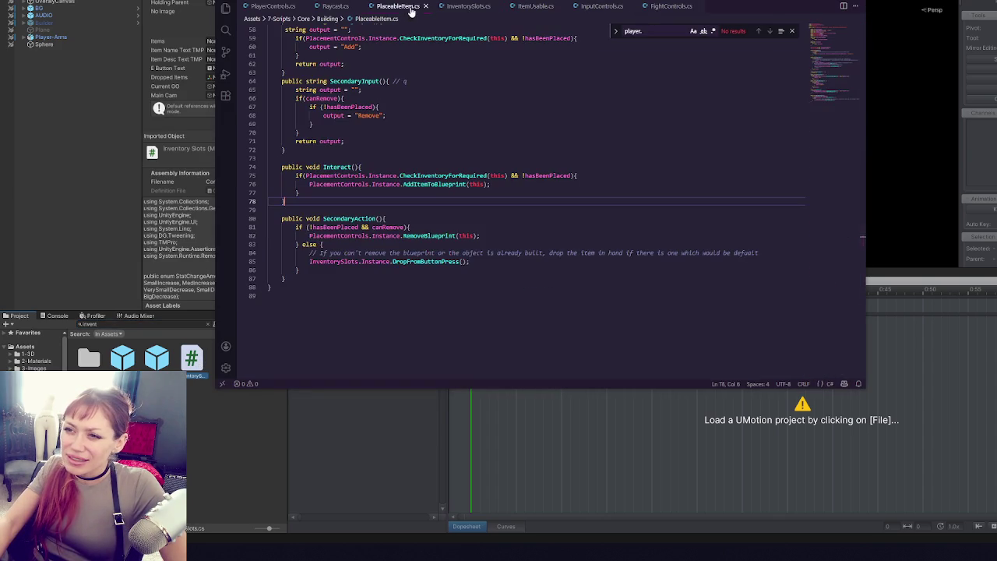
pyautogui.doubleClick(441, 183)
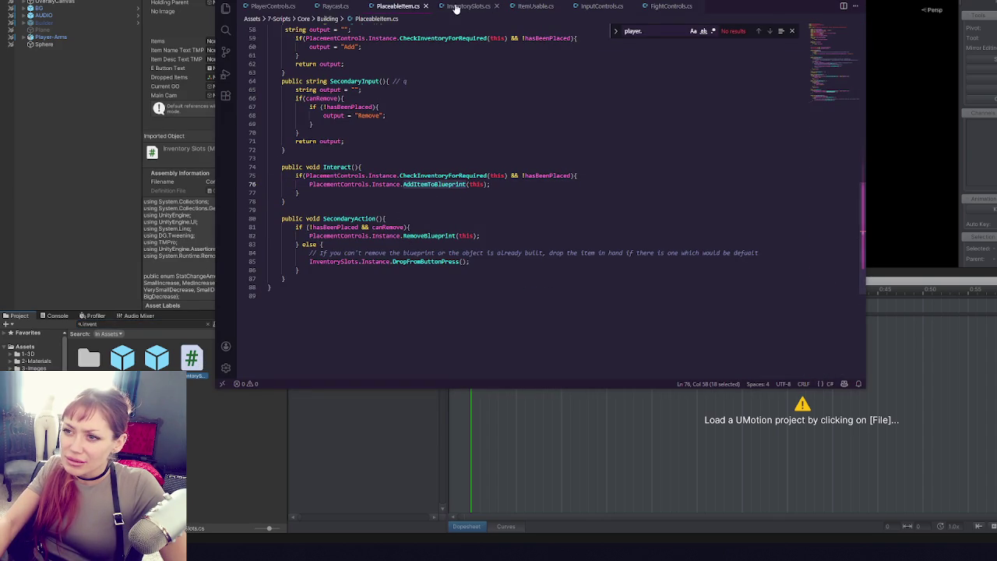
pyautogui.click(426, 6)
# - Trace ItemUsable's AddItem call to its definition in InventorySlots.cs
pyautogui.click(471, 6)
pyautogui.doubleClick(405, 210)
pyautogui.hotkey('ctrl', 'f')
pyautogui.click(398, 7)
pyautogui.press('Return')
pyautogui.scroll(-10, 524, 168)
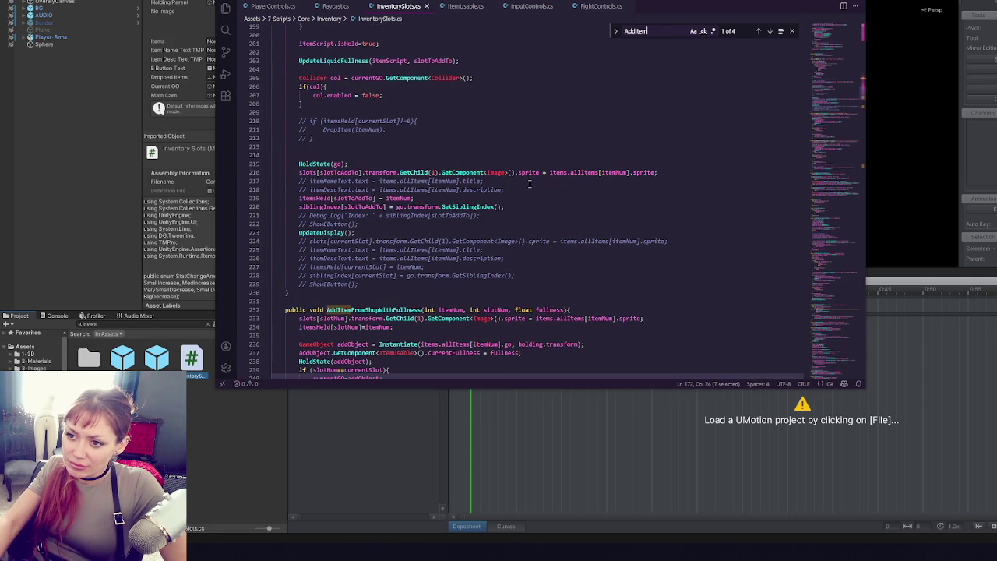
pyautogui.click(122, 195)
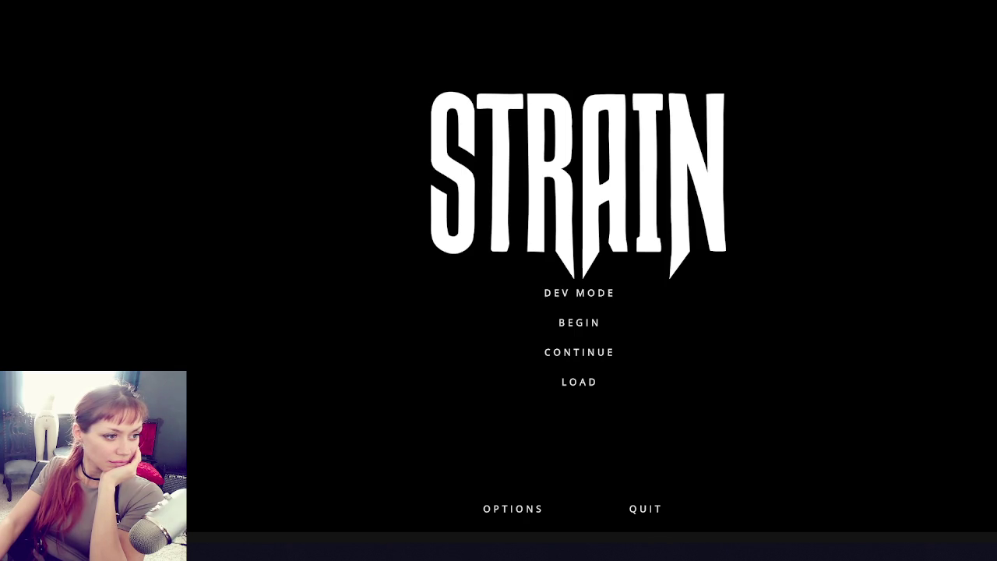
# - Start the game in DEV MODE, pick up the stone with E, then pause and exit play mode
pyautogui.click(618, 291)
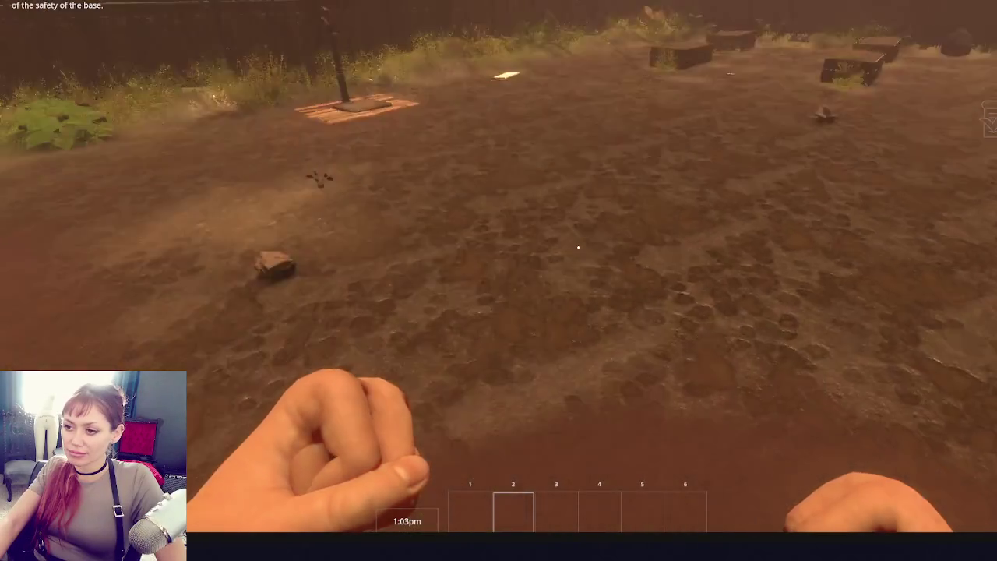
pyautogui.press('e')
pyautogui.press('Escape')
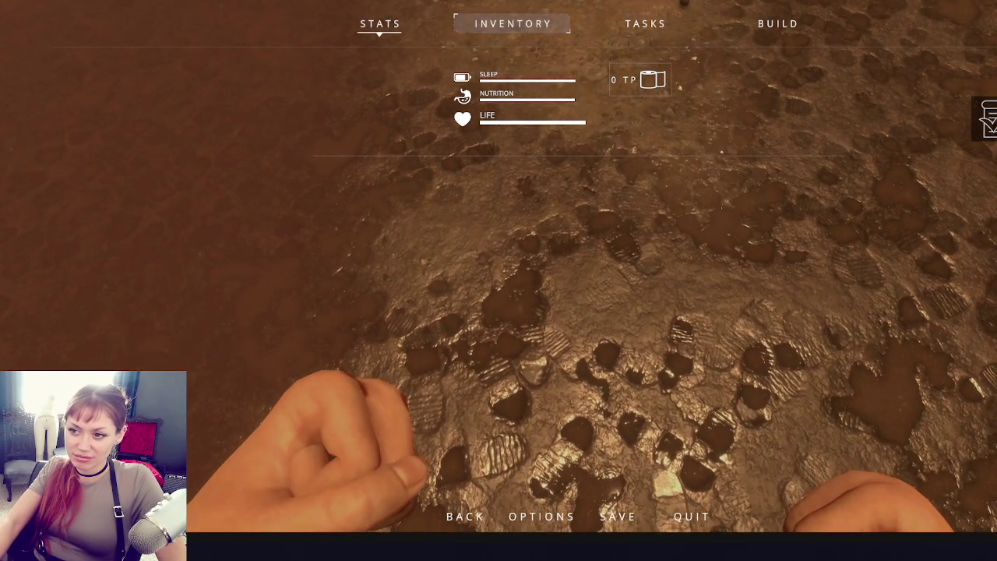
pyautogui.hotkey('ctrl', 'p')
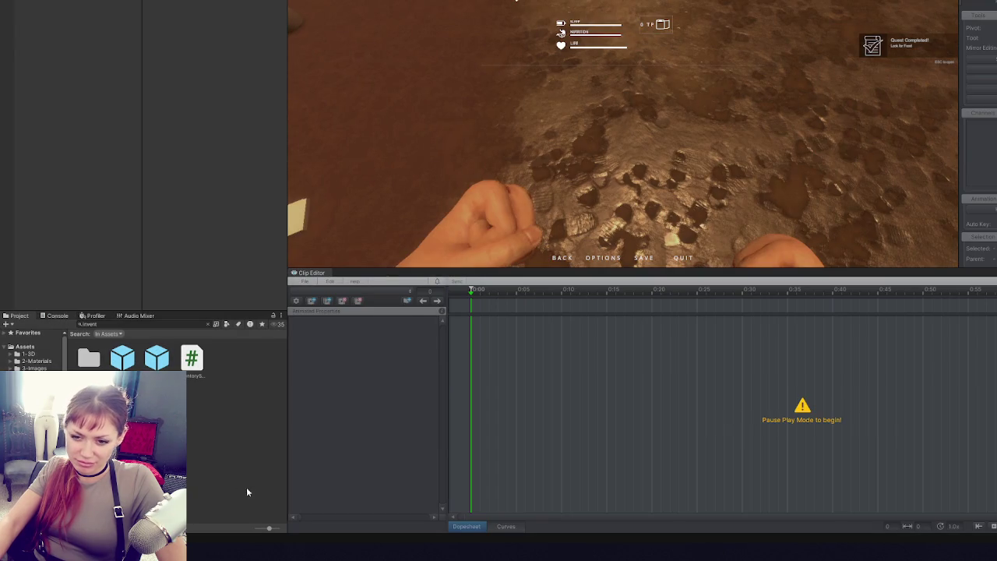
pyautogui.hotkey('alt', 'Tab')
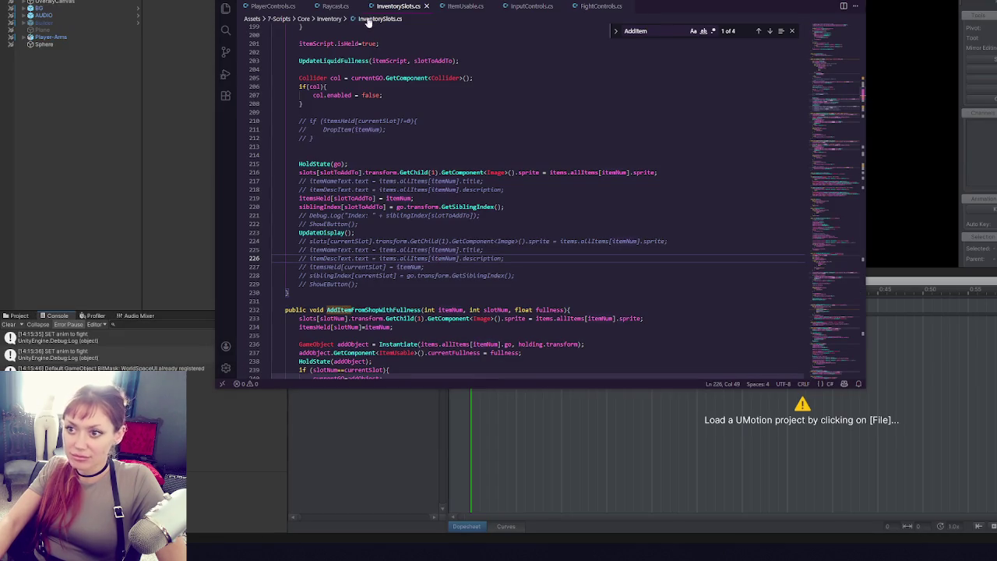
# - Add a debug line inside the else branch of ItemUsable's Interact
pyautogui.click(481, 6)
pyautogui.click(467, 210)
pyautogui.click(460, 194)
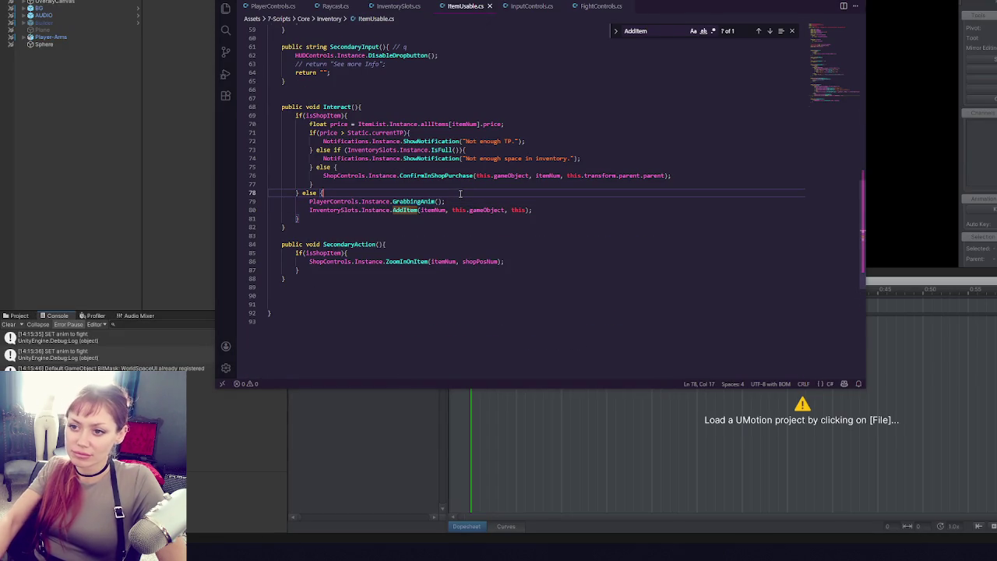
pyautogui.press('Return')
pyautogui.write('Dev')
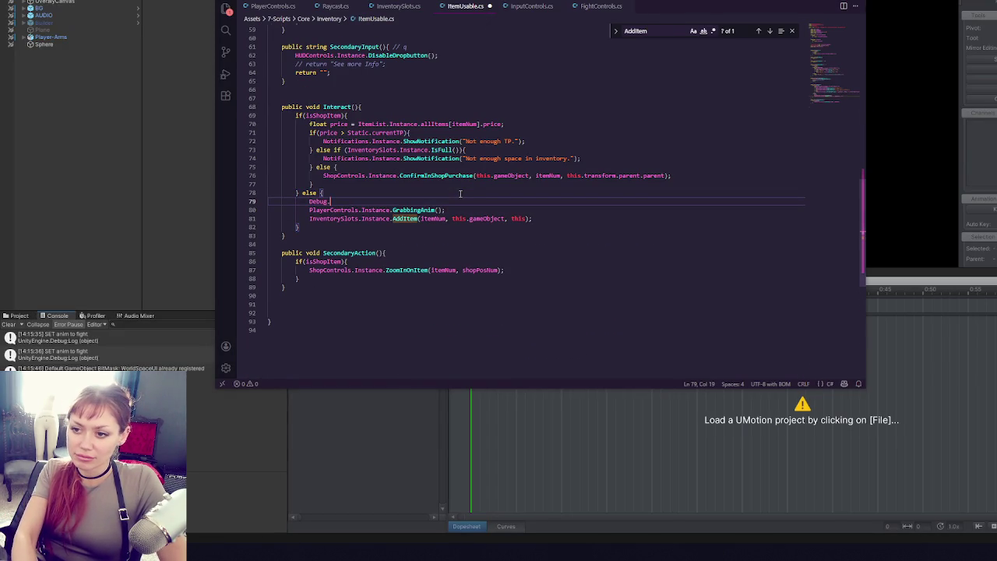
pyautogui.write('("G')
pyautogui.write('tem");')
# - Make GrabbingAnim log "Grabbing item anim" as its first line, then return to Unity to recompile
pyautogui.doubleClick(421, 210)
pyautogui.press('F12')
pyautogui.press('End')
pyautogui.press('Return')
pyautogui.write('Debug.Log("Grabbing item")')
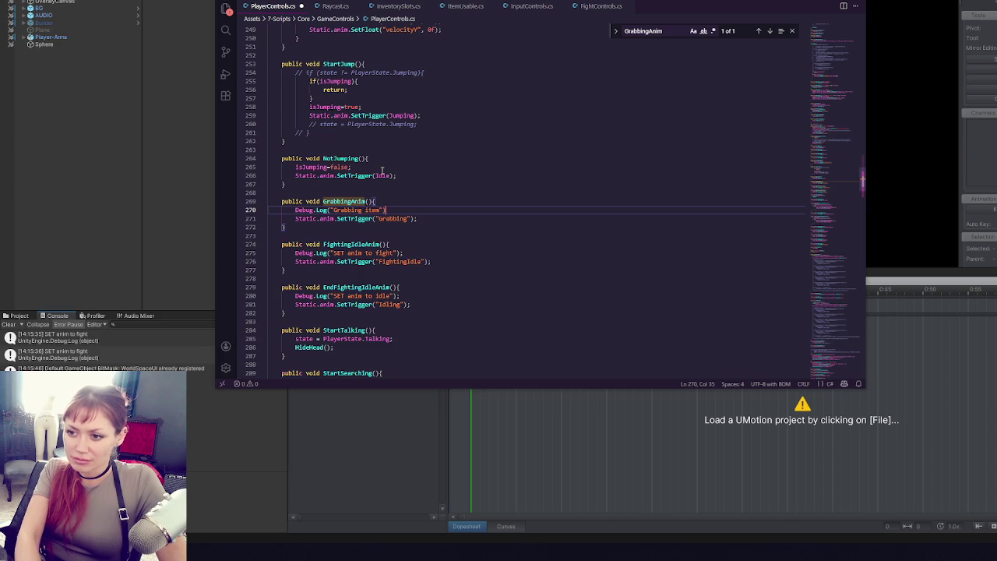
pyautogui.write(';')
pyautogui.doubleClick(401, 219)
pyautogui.click(383, 210)
pyautogui.write('anim')
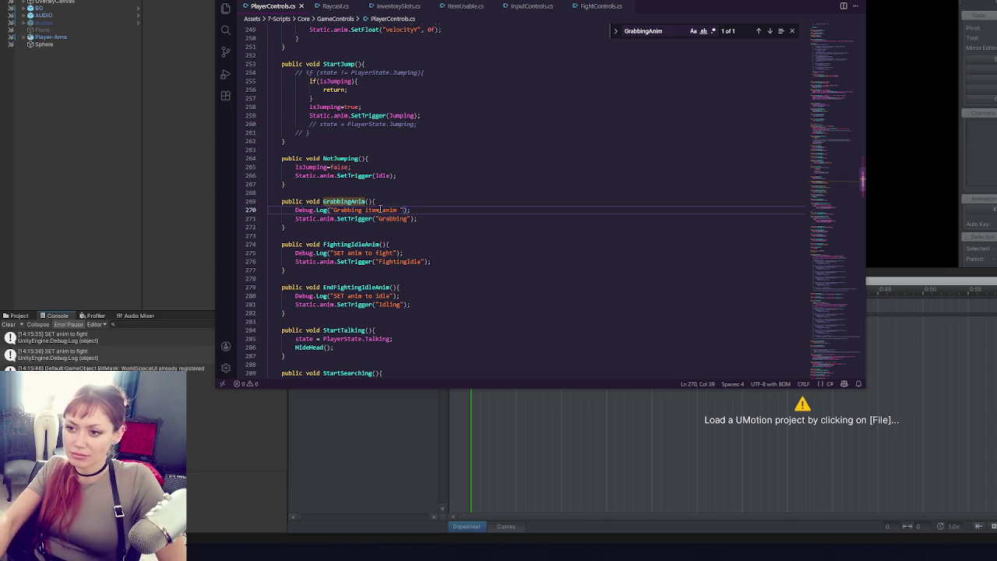
pyautogui.doubleClick(393, 219)
pyautogui.hotkey('alt', 'Tab')
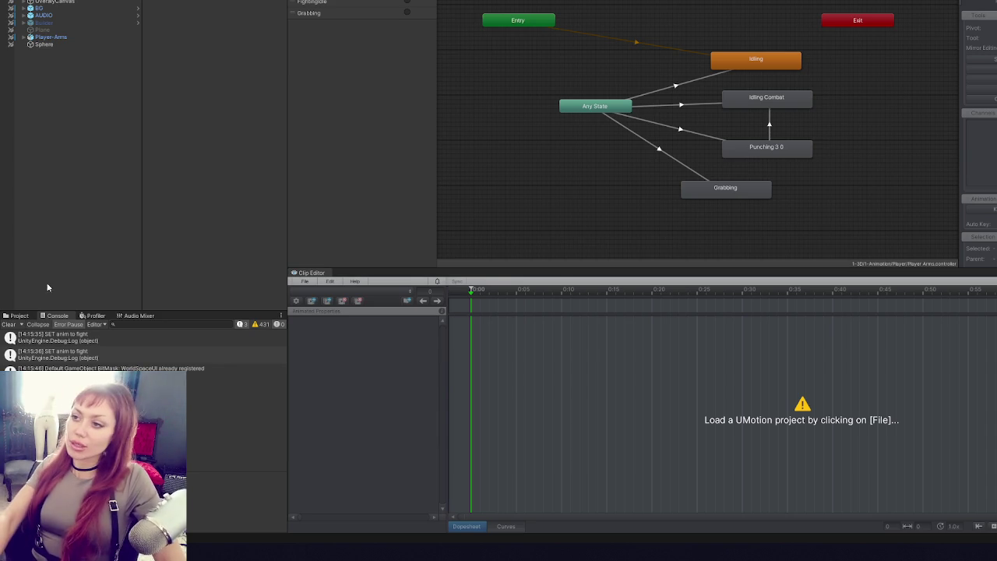
# - Inspect the Grabbing and Idling states and the Any State to Grabbing transition
pyautogui.click(719, 195)
pyautogui.click(646, 128)
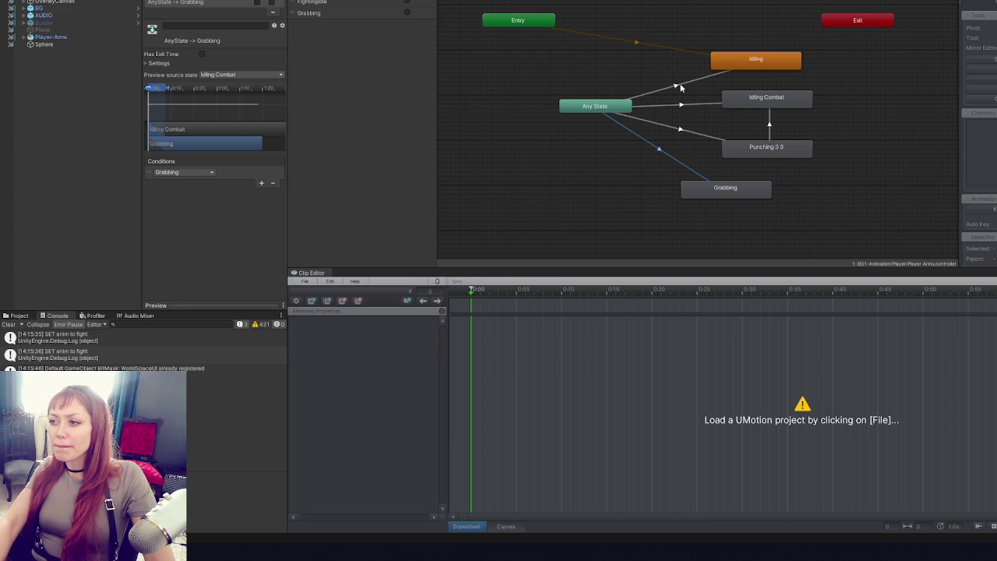
pyautogui.click(749, 63)
pyautogui.doubleClick(750, 63)
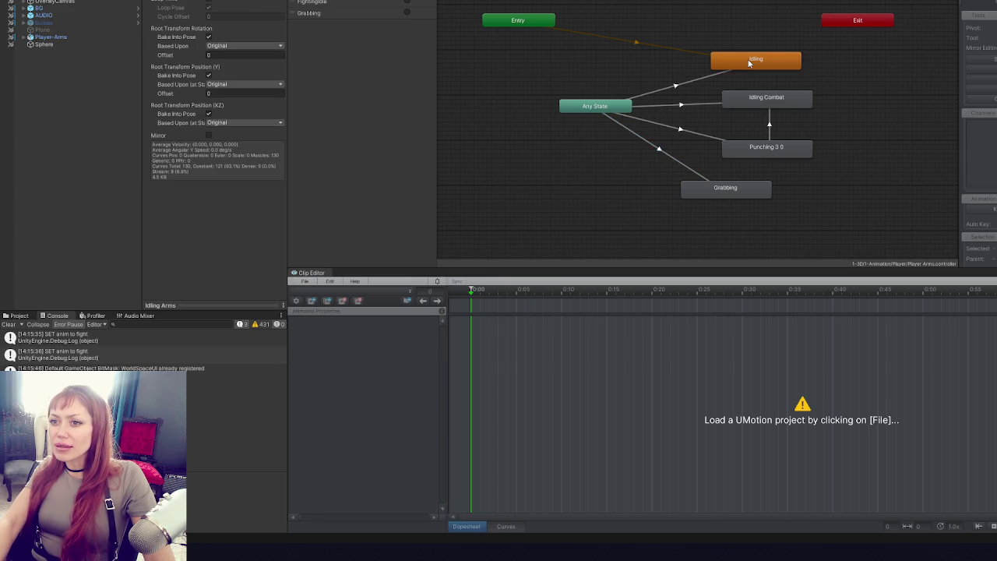
pyautogui.click(750, 191)
pyautogui.click(732, 62)
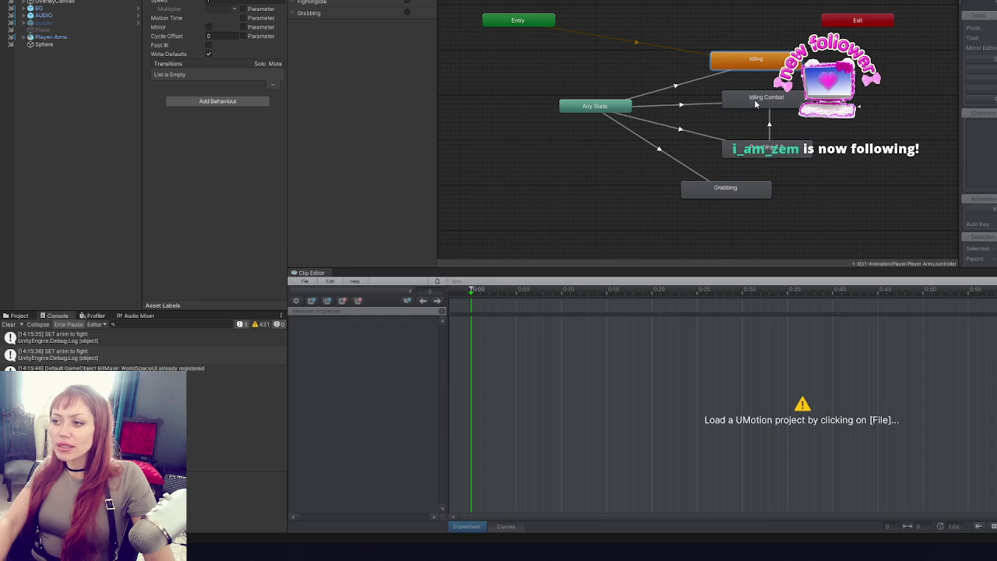
# - Add a Punching 3.0 to Idling transition and rearrange the Idling Combat and Punching 3.0 states
pyautogui.moveTo(753, 100); pyautogui.dragTo(852, 100)
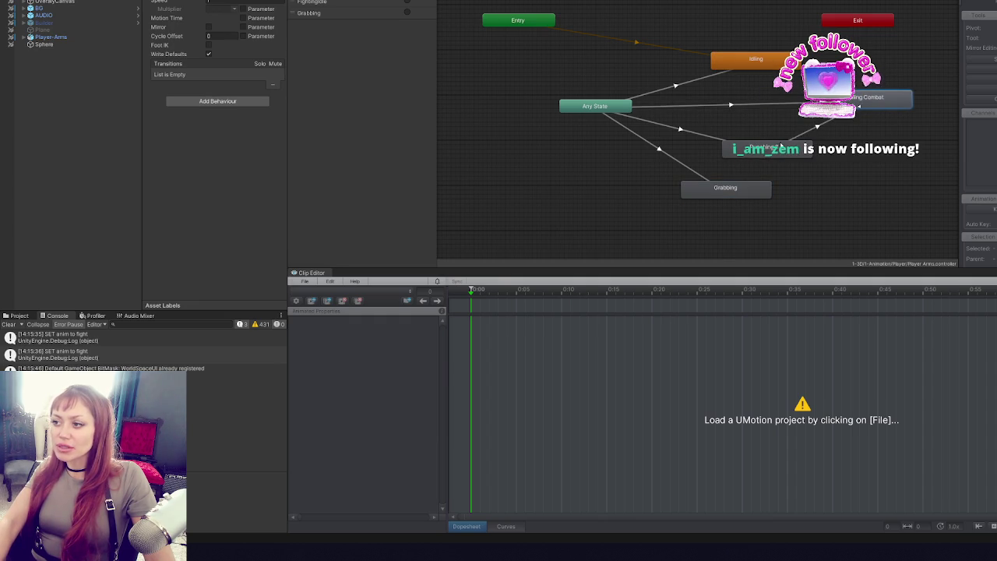
pyautogui.rightClick(768, 149)
pyautogui.click(787, 159)
pyautogui.click(760, 62)
pyautogui.click(785, 111)
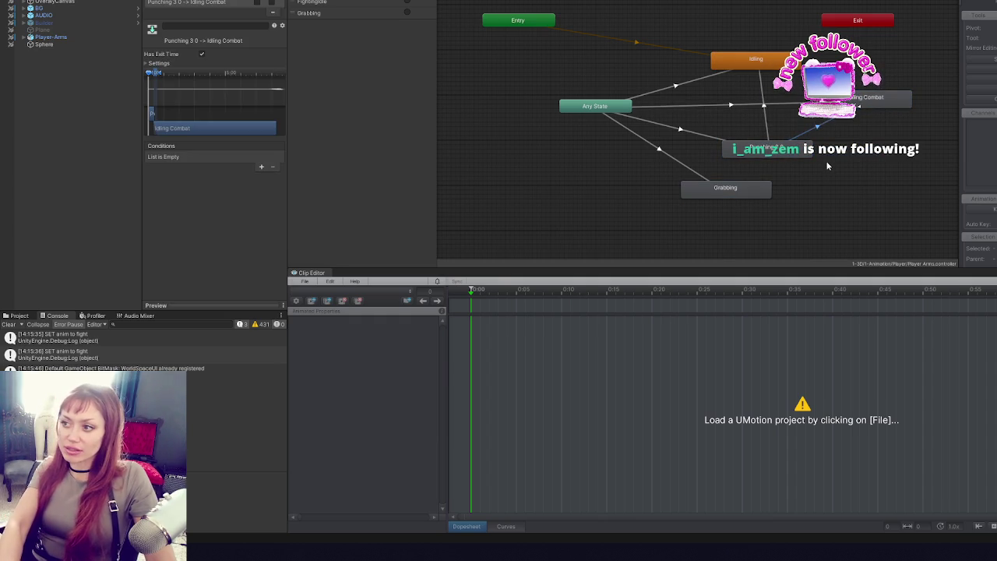
pyautogui.click(826, 160)
pyautogui.moveTo(865, 98); pyautogui.dragTo(882, 183)
pyautogui.moveTo(768, 148); pyautogui.dragTo(813, 115)
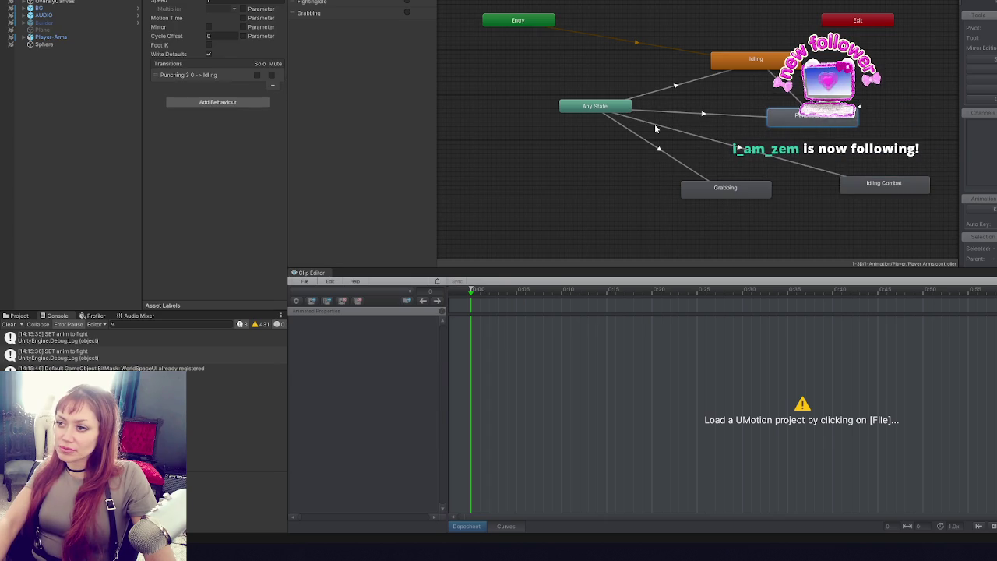
# - Set the Any State to Idling transition's Interruption Source to Next State
pyautogui.click(631, 137)
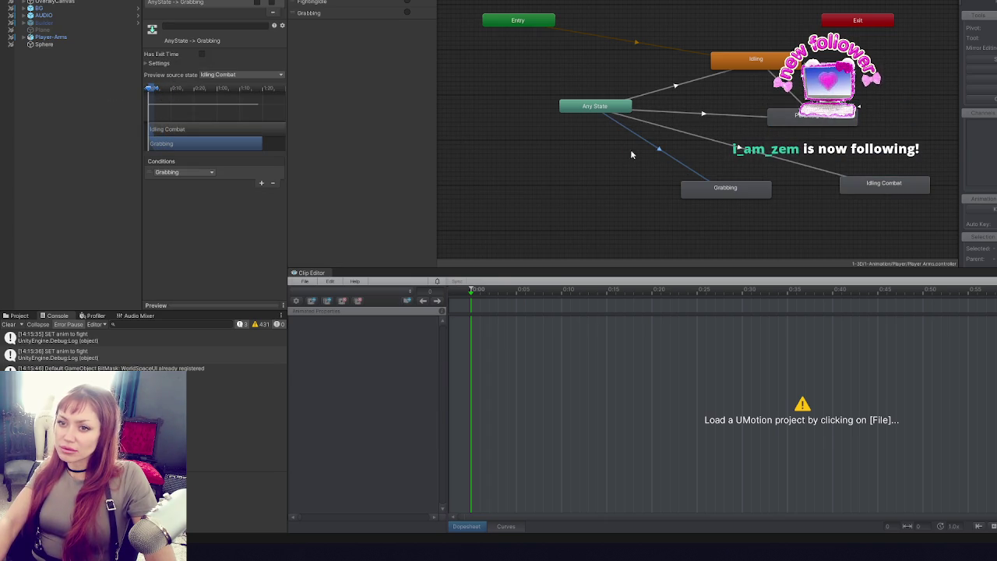
pyautogui.click(150, 64)
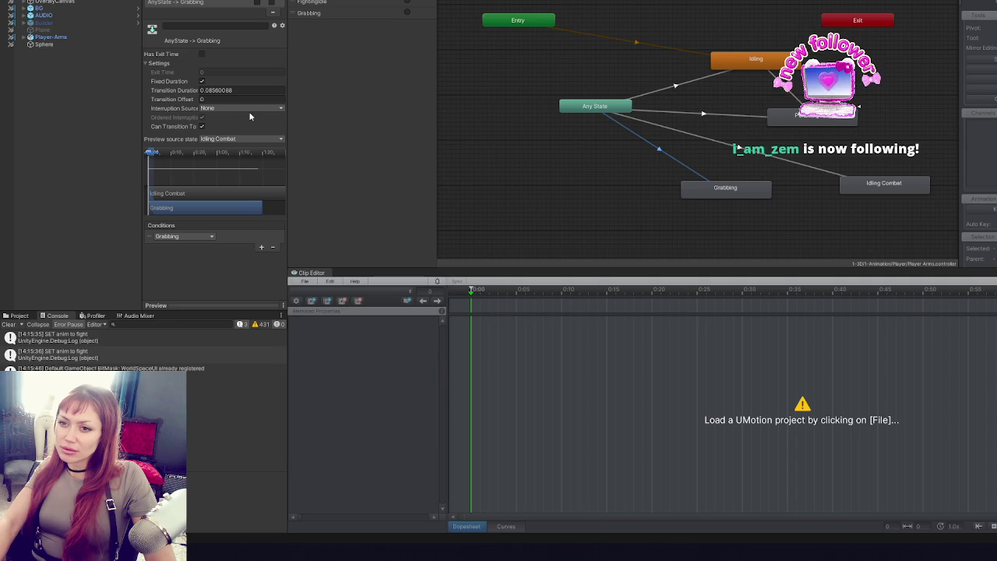
pyautogui.click(676, 87)
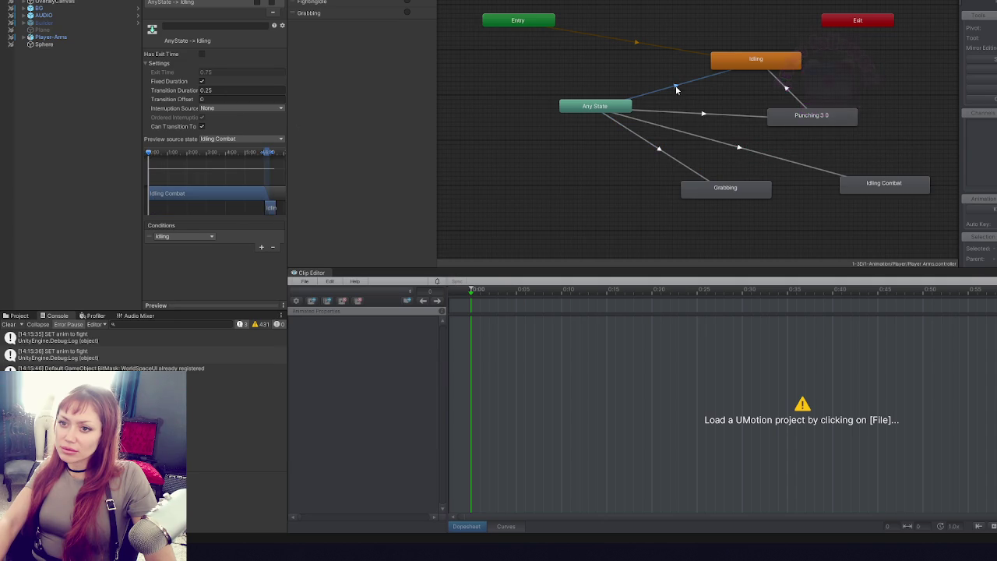
pyautogui.click(226, 108)
pyautogui.click(219, 138)
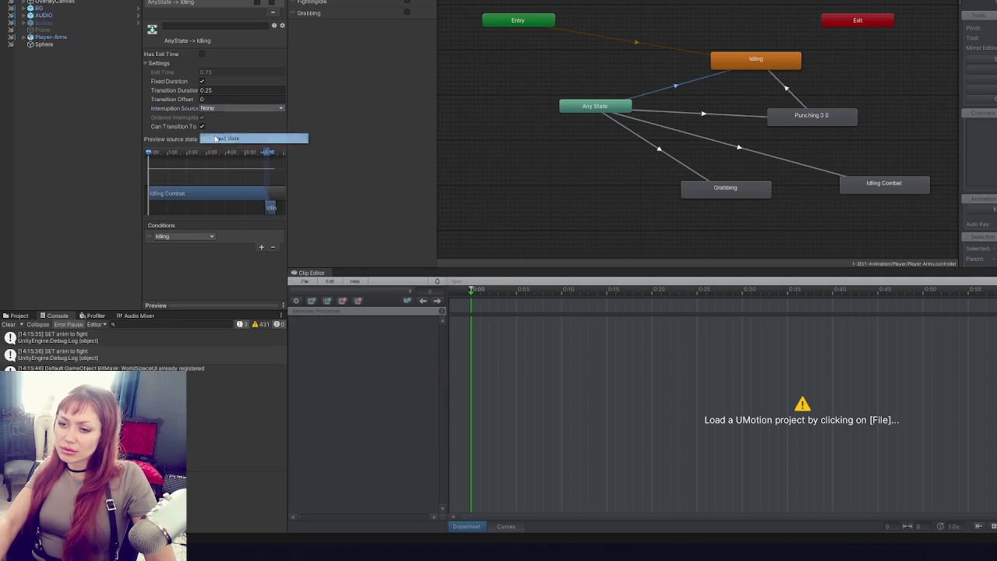
pyautogui.click(700, 113)
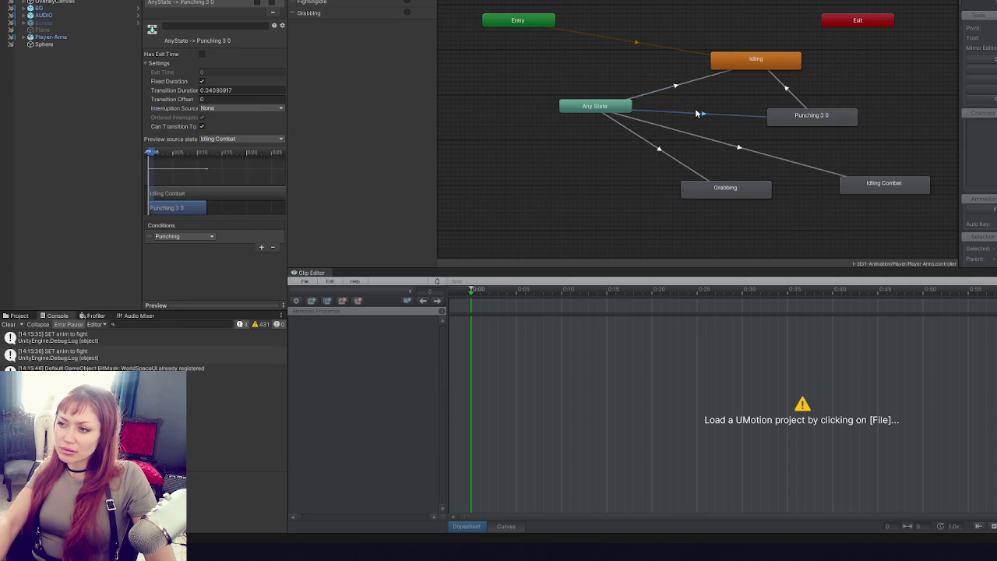
pyautogui.click(707, 100)
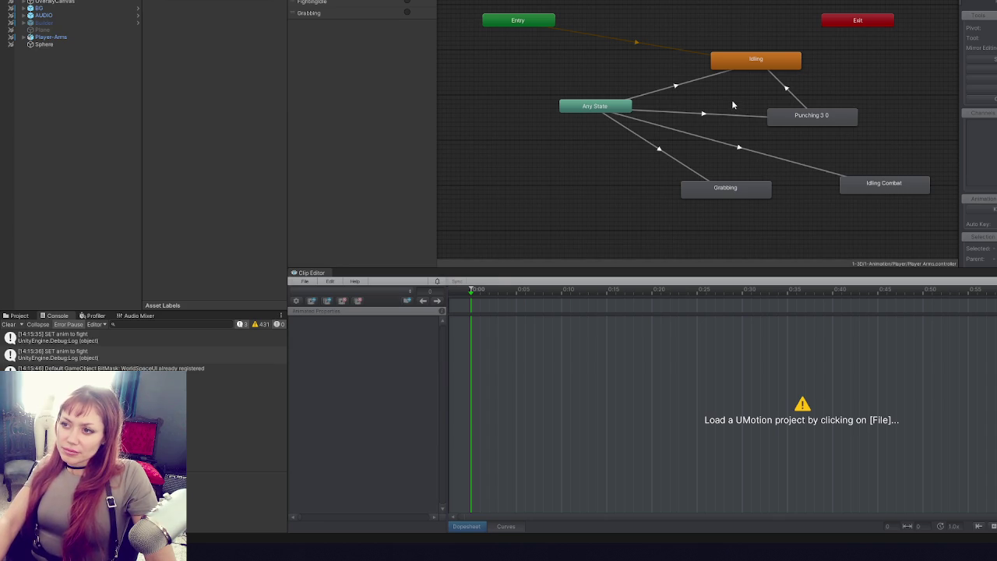
pyautogui.moveTo(436, 36); pyautogui.dragTo(379, 36)
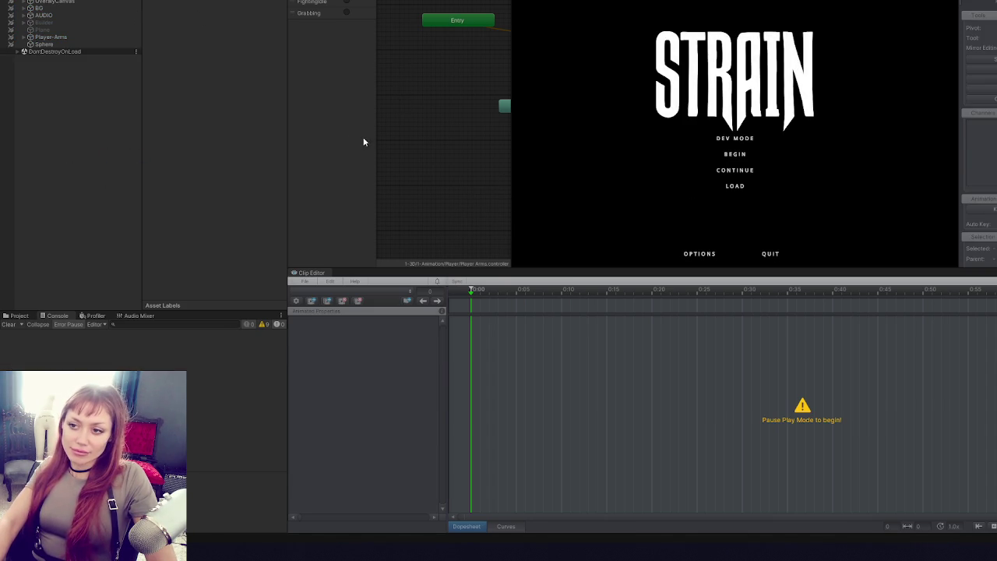
# - Widen the animator graph area and start the game from the title menu
pyautogui.moveTo(288, 139)
pyautogui.mouseDown()
pyautogui.moveTo(166, 156)
pyautogui.moveTo(182, 156)
pyautogui.mouseUp()
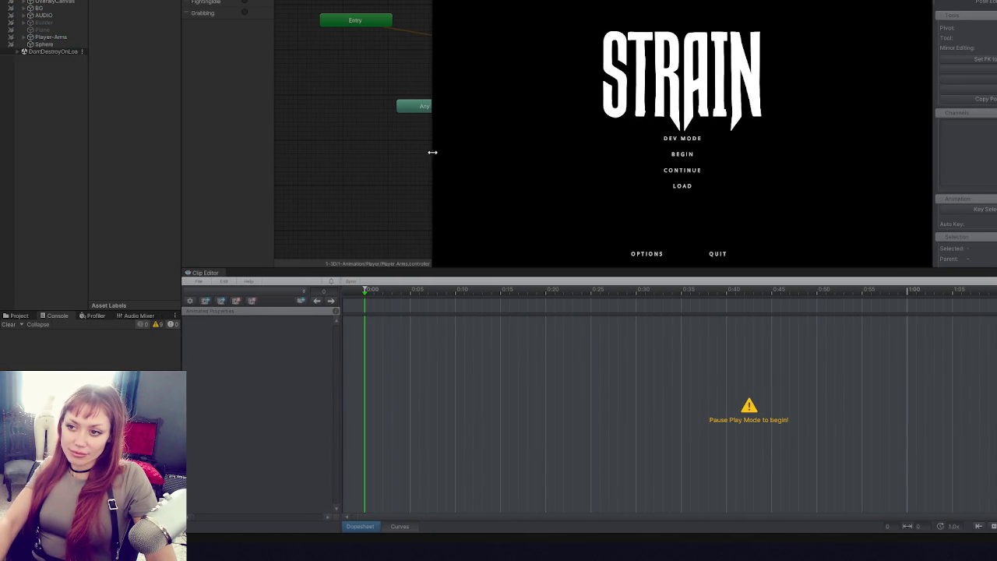
pyautogui.moveTo(434, 156); pyautogui.dragTo(521, 152)
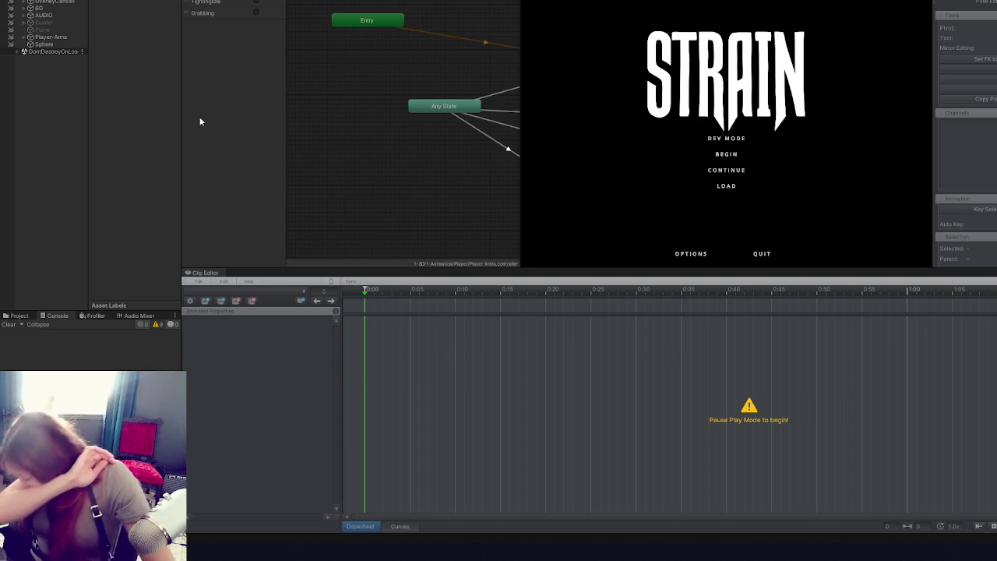
pyautogui.click(732, 144)
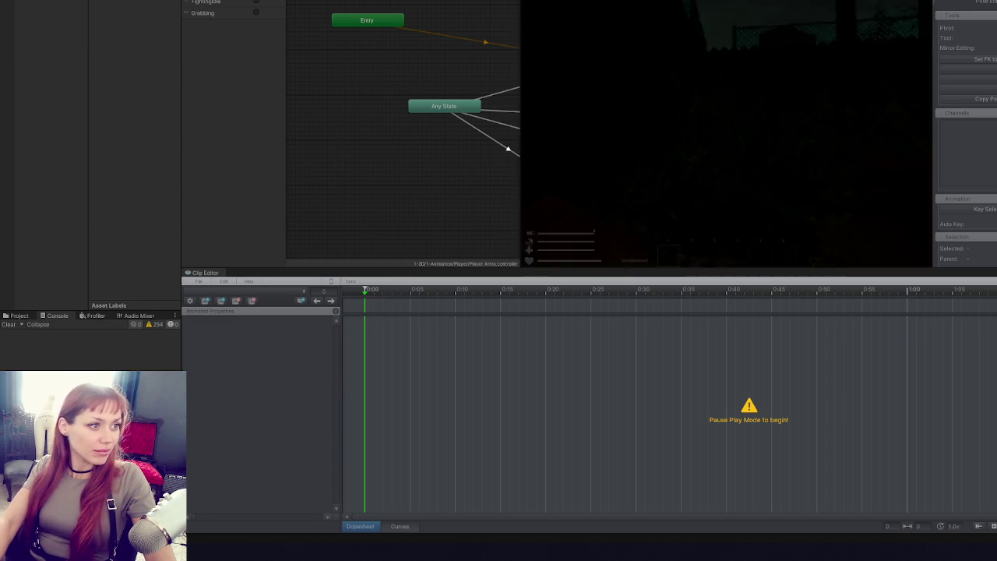
# - Enlarge the Game view, pick up the stone and the plant, then pause
pyautogui.moveTo(497, 266); pyautogui.dragTo(483, 354)
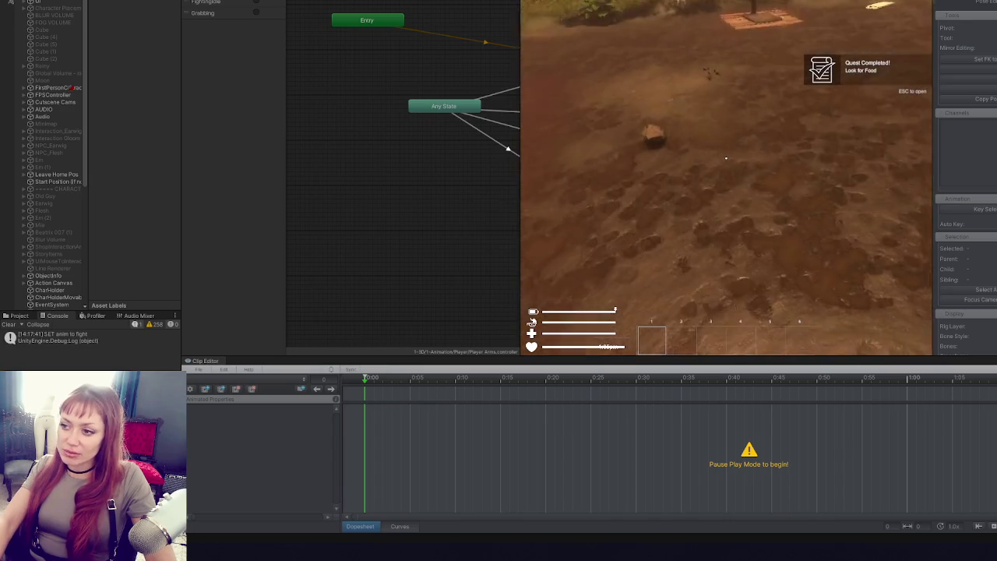
pyautogui.press('e')
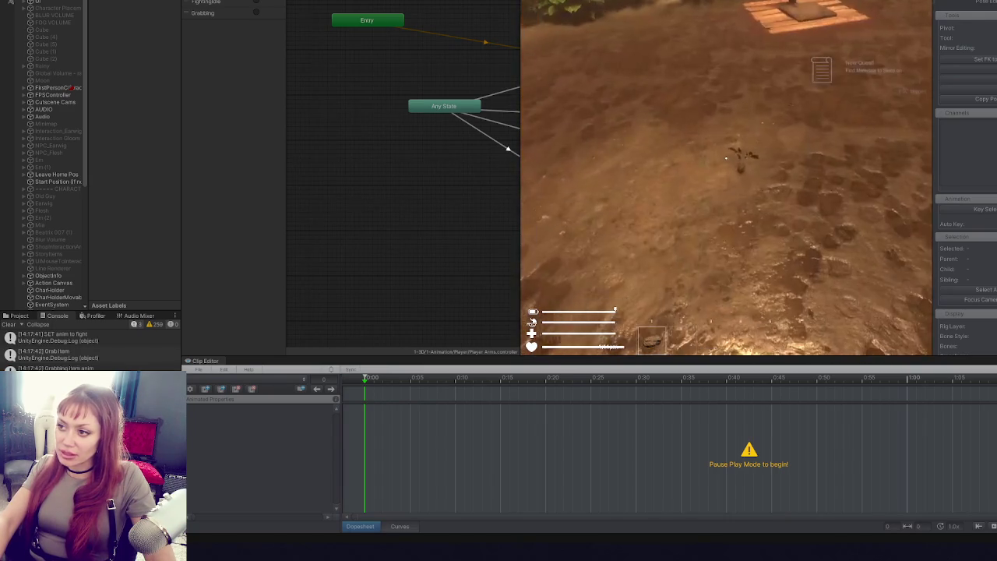
pyautogui.press('e')
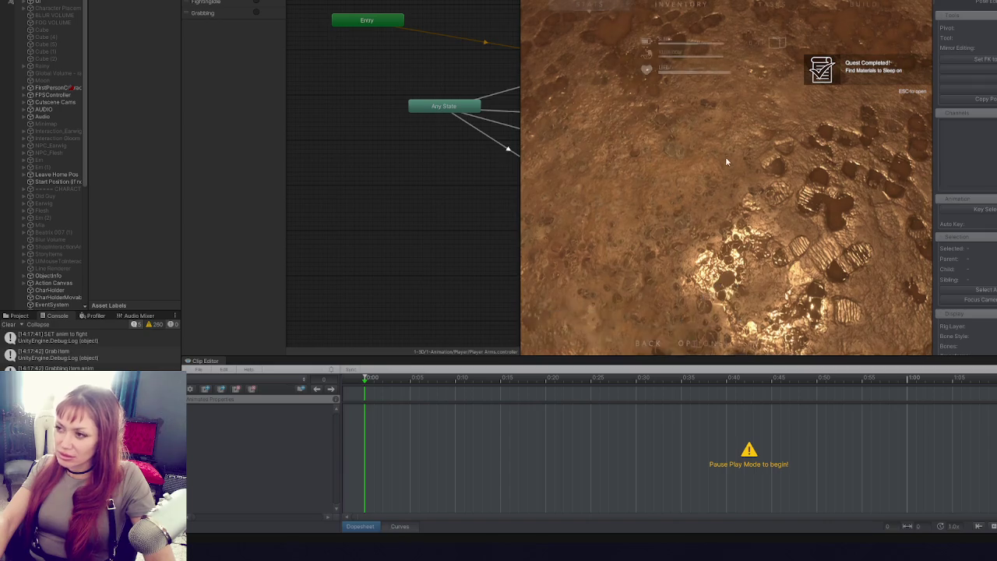
pyautogui.press('Escape')
pyautogui.press('Escape')
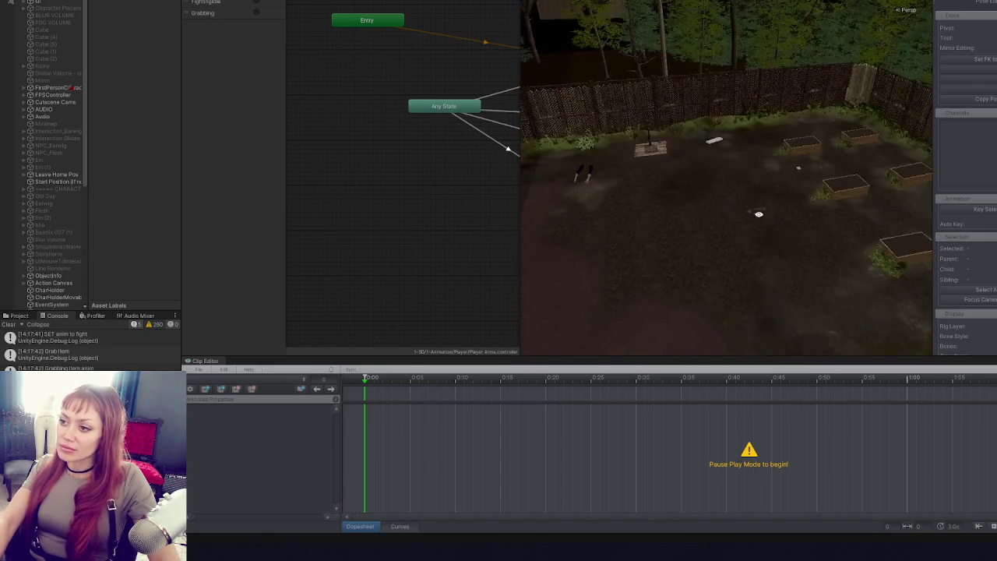
# - Select the player's arms and frame the scene camera back over the yard
pyautogui.click(690, 158)
pyautogui.press('f')
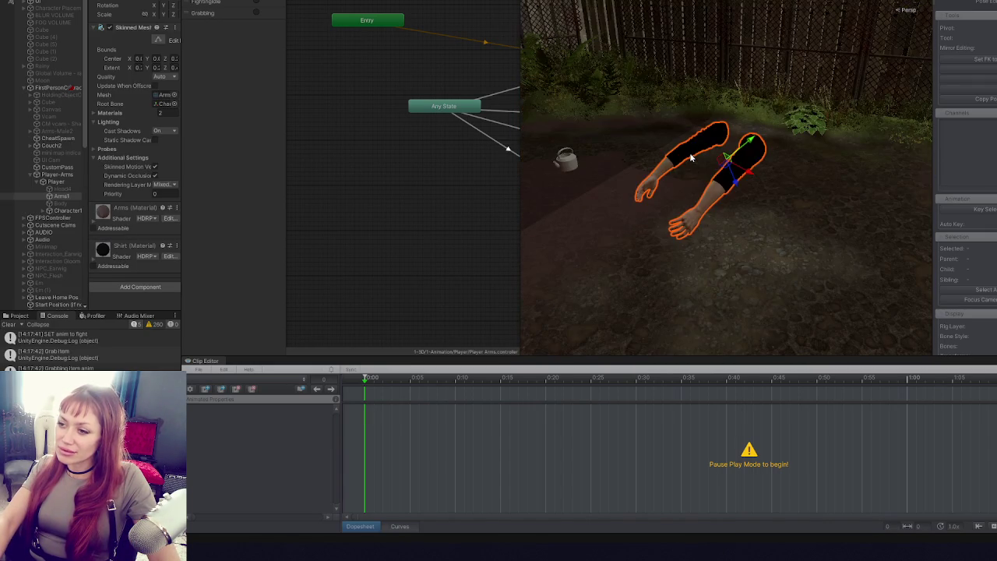
pyautogui.scroll(-3, 690, 158)
pyautogui.moveTo(672, 196)
pyautogui.mouseDown()
pyautogui.moveTo(825, 205)
pyautogui.moveTo(916, 165)
pyautogui.mouseUp()
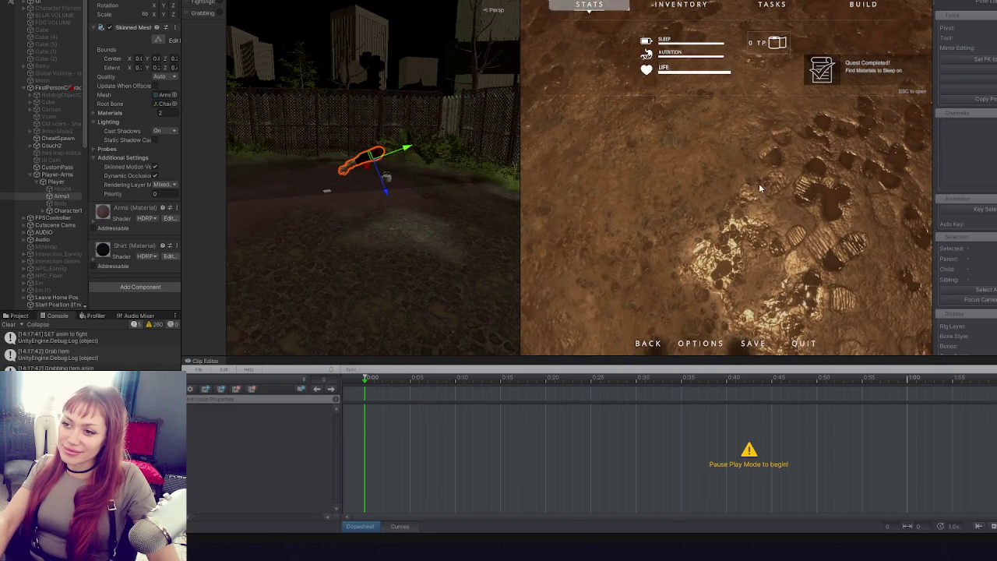
# - Resume play, punch, walk to the ground items and pick up the kettle
pyautogui.press('Escape')
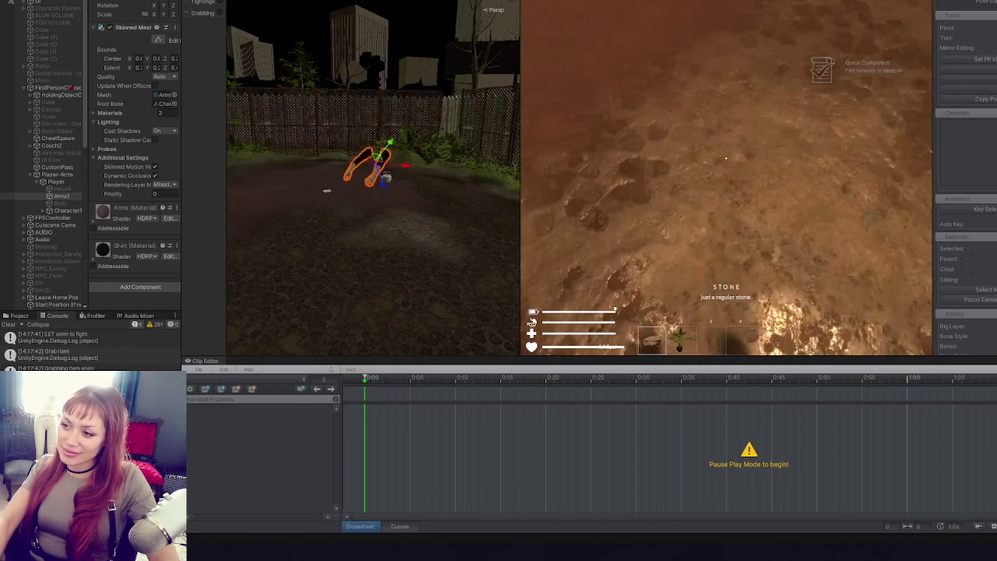
pyautogui.click(726, 158)
pyautogui.press('w')
pyautogui.press('w')
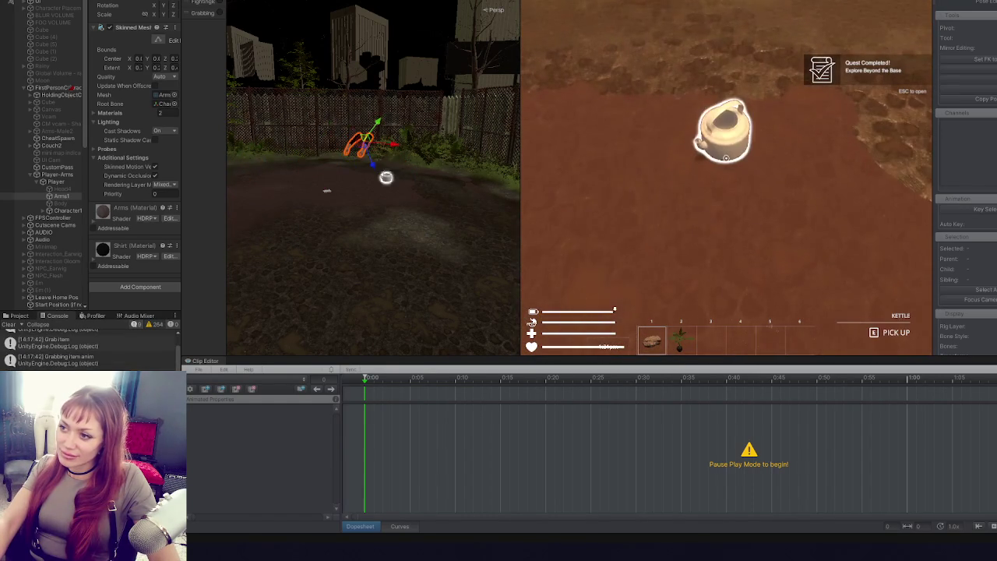
pyautogui.press('e')
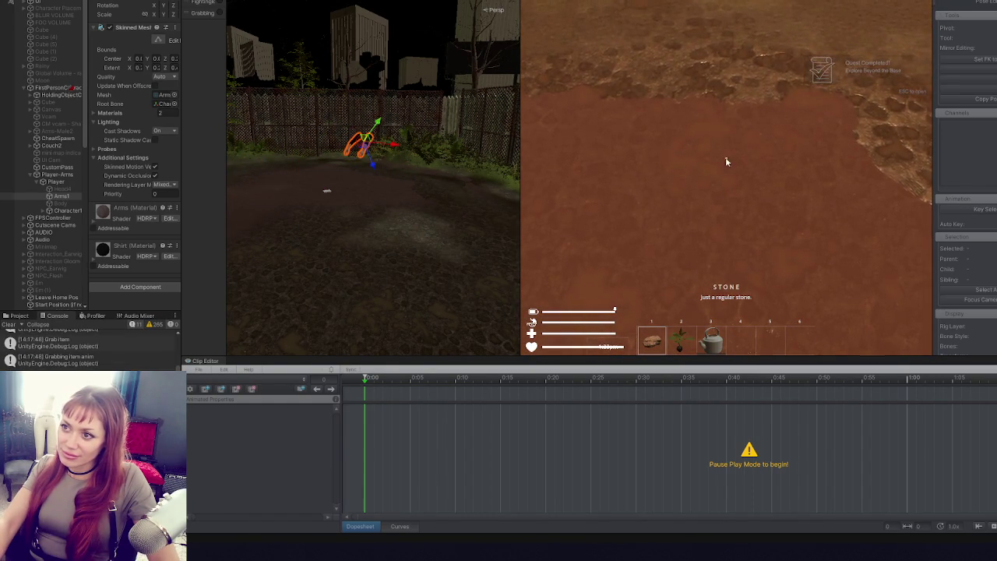
pyautogui.press('Escape')
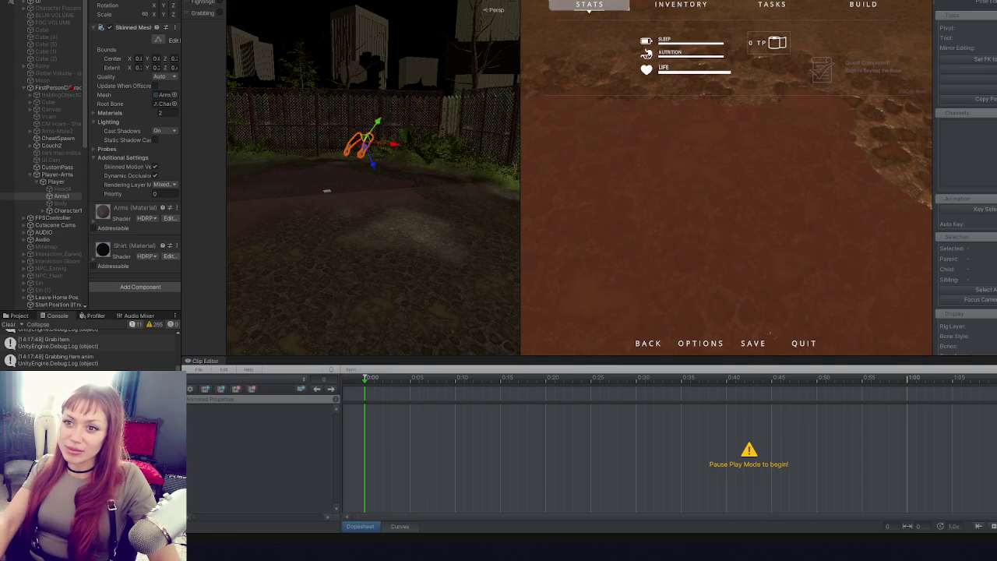
# - With Player-Arms selected, use the kettle and pick up the stone, then switch to VS Code
pyautogui.click(57, 174)
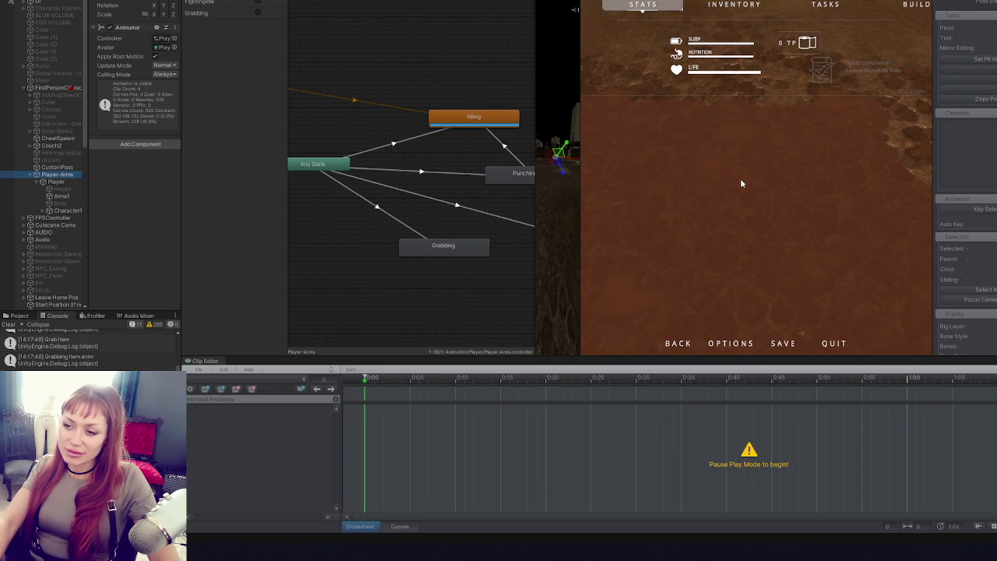
pyautogui.press('Escape')
pyautogui.press('Escape')
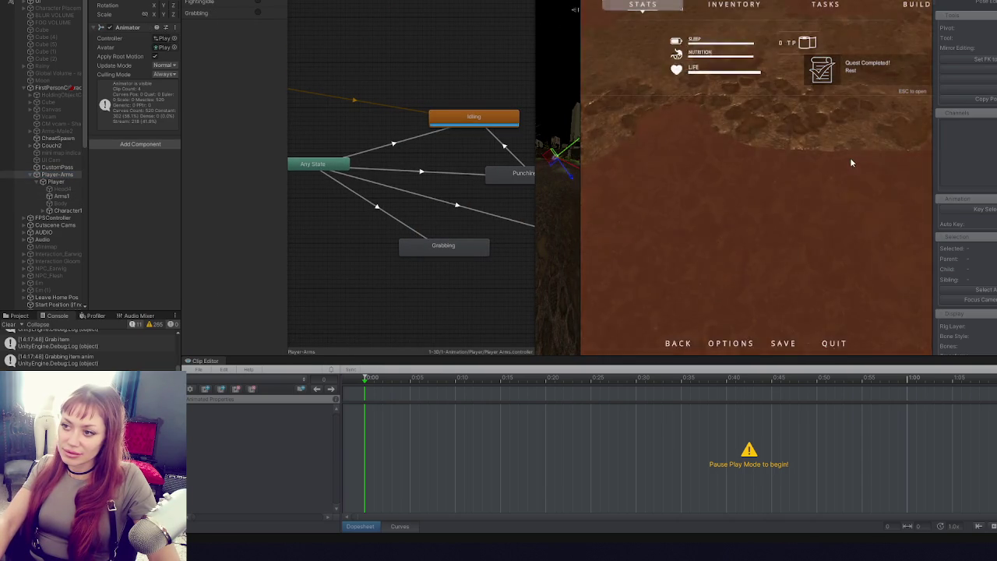
pyautogui.press('Escape')
pyautogui.click(850, 162)
pyautogui.scroll(-2, 756, 158)
pyautogui.click(756, 158)
pyautogui.press('e')
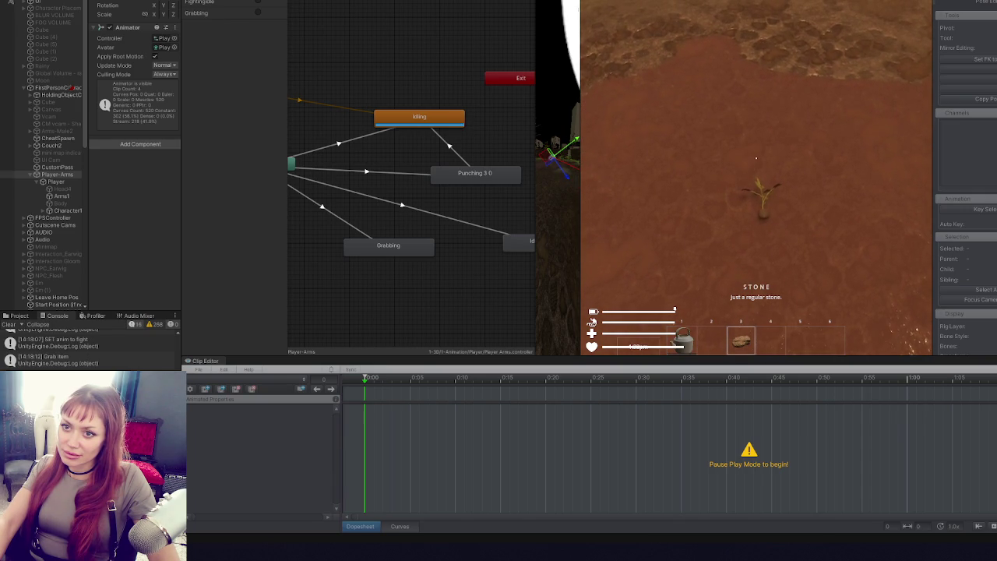
pyautogui.press('Escape')
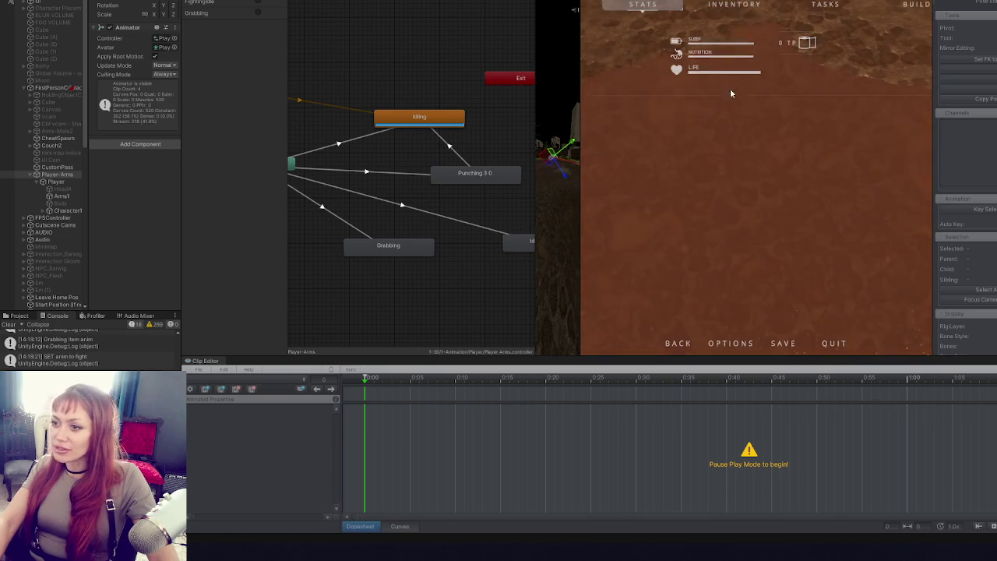
pyautogui.hotkey('alt', 'Tab')
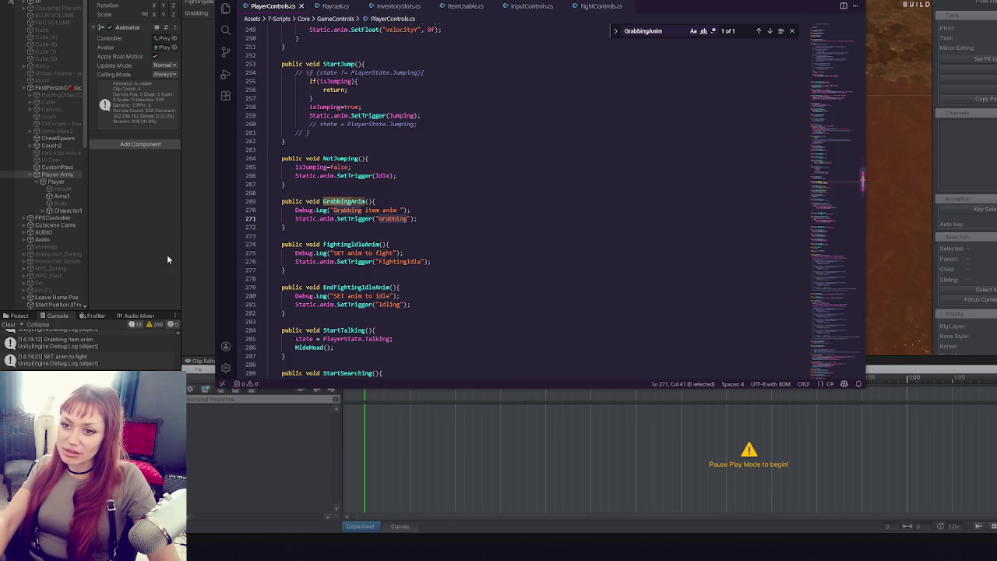
# - Back in Unity, widen the animator graph and inspect the Idling state's transitions
pyautogui.hotkey('alt', 'Tab')
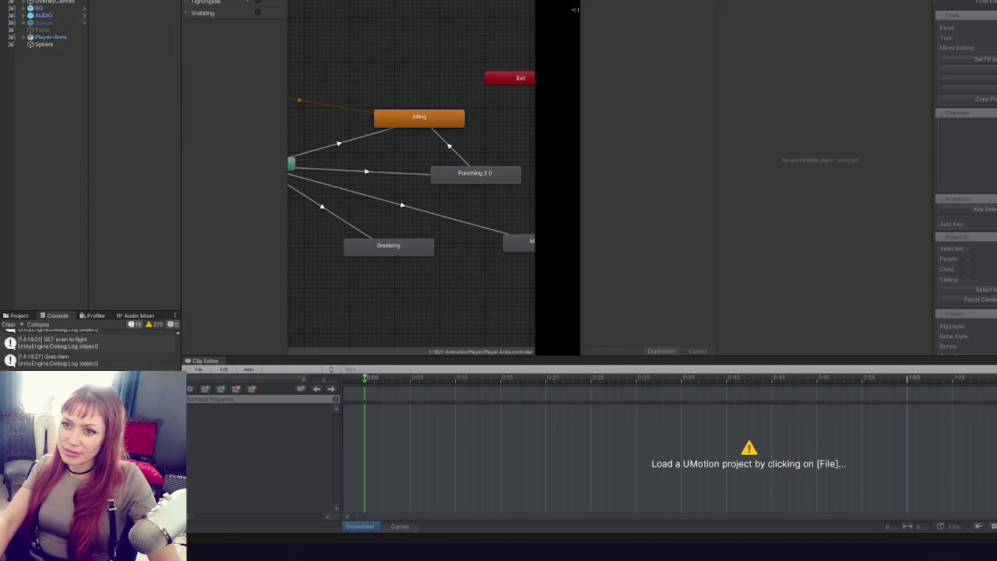
pyautogui.click(226, 14)
pyautogui.moveTo(535, 84); pyautogui.dragTo(814, 107)
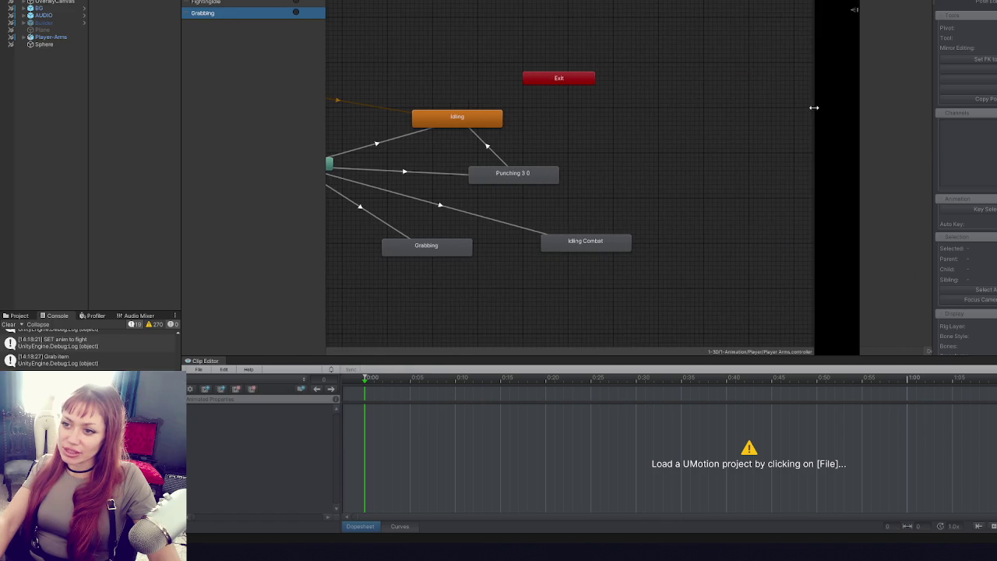
pyautogui.click(619, 119)
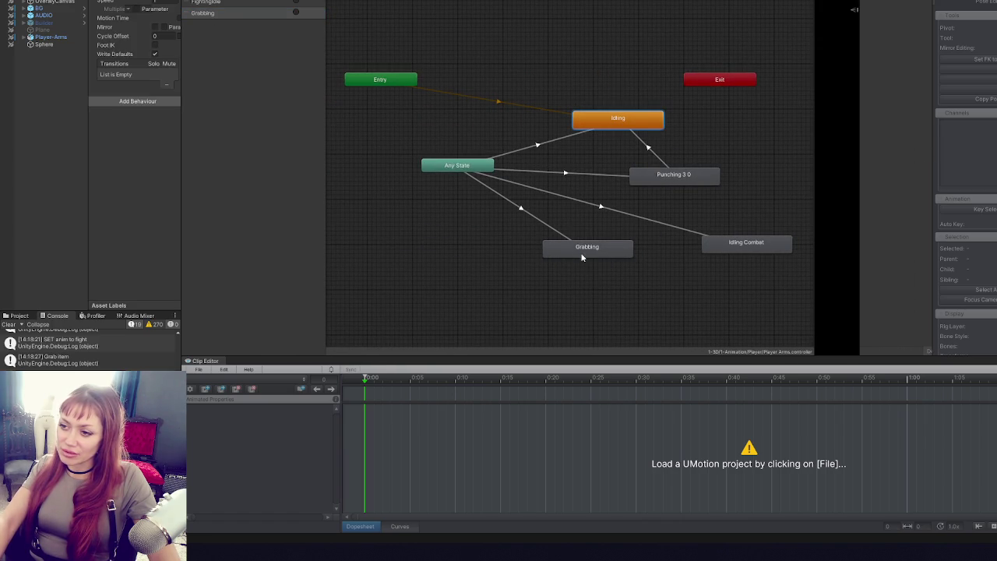
pyautogui.click(545, 223)
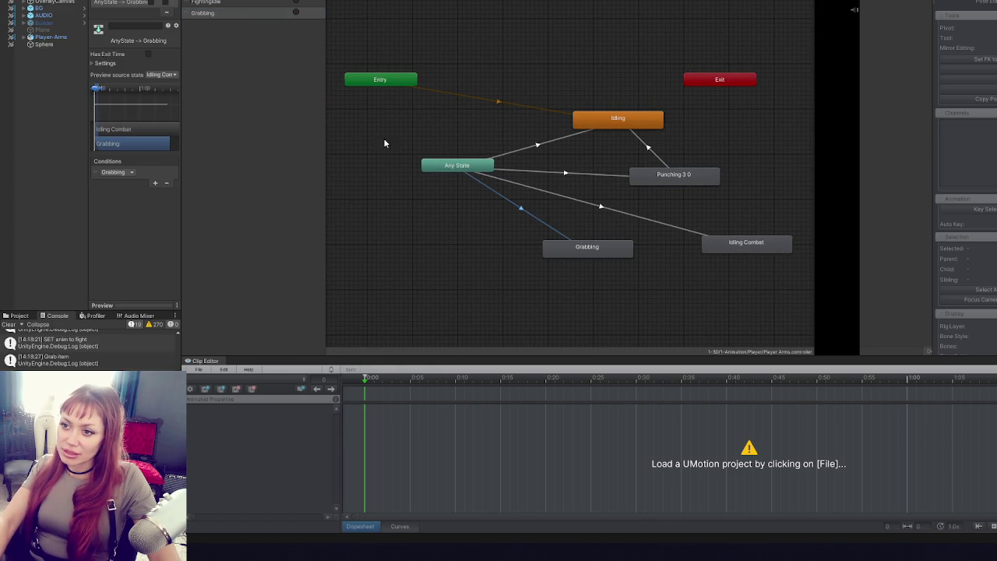
pyautogui.moveTo(180, 98); pyautogui.dragTo(361, 98)
pyautogui.click(193, 64)
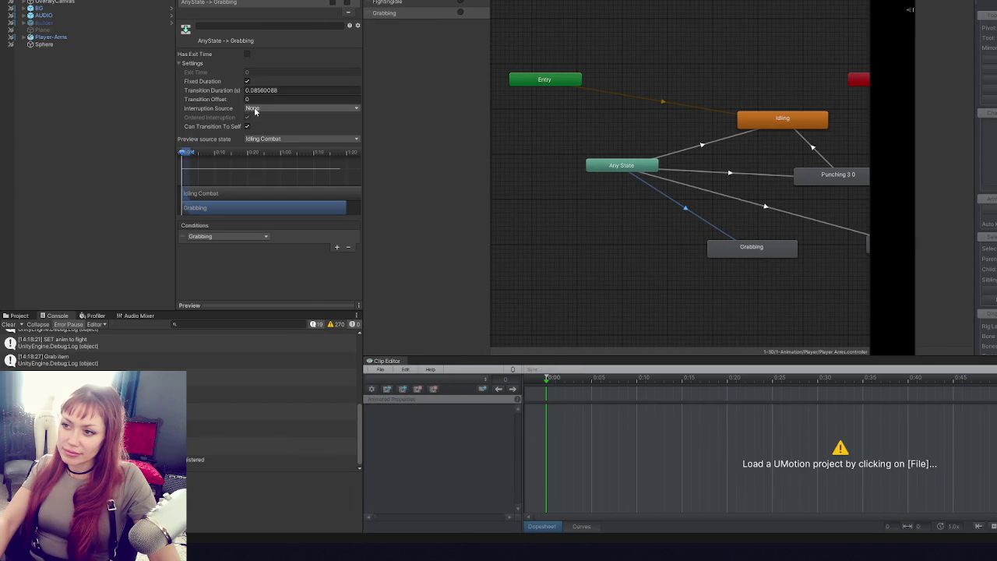
pyautogui.click(783, 123)
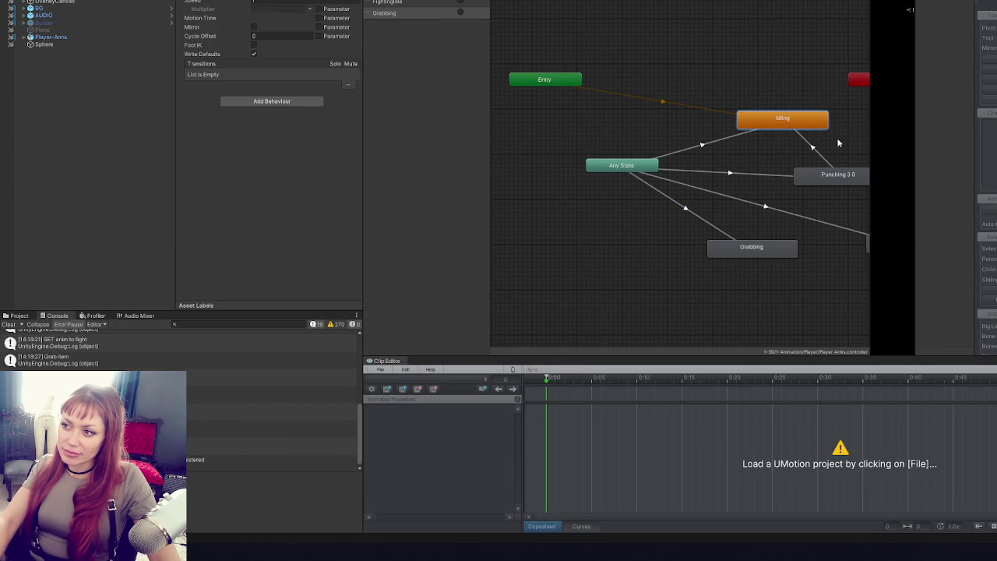
pyautogui.click(713, 107)
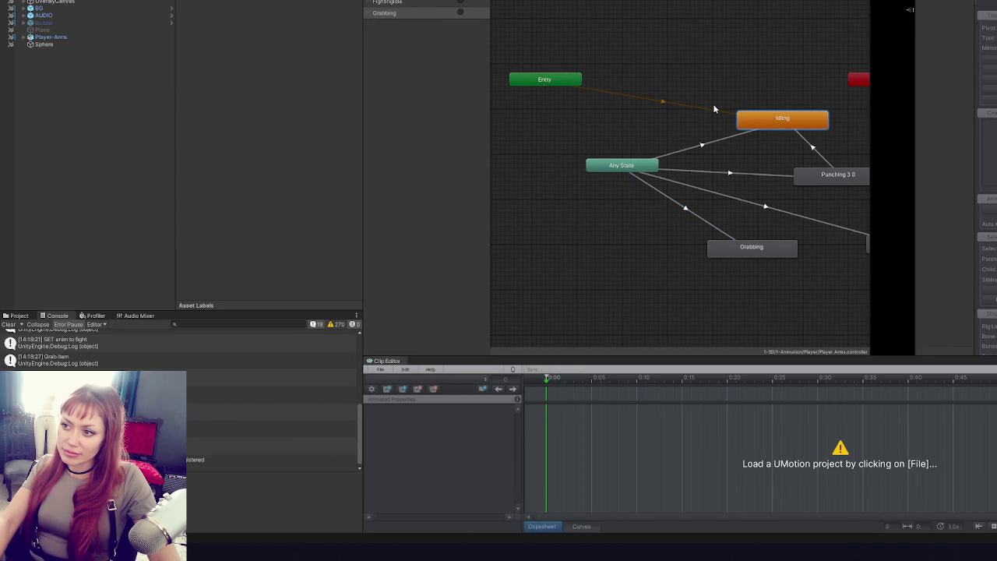
pyautogui.click(715, 146)
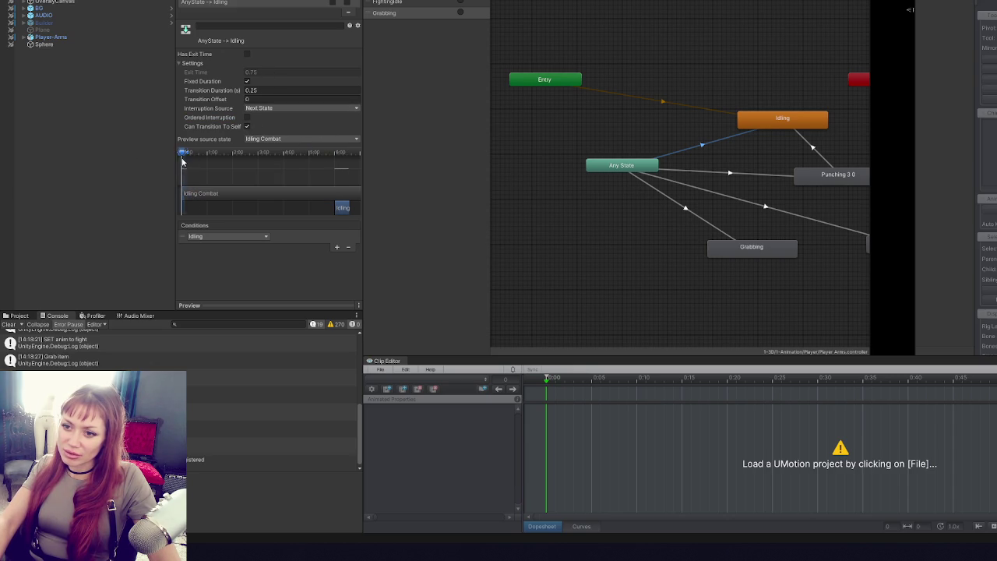
# - Give the Any State to Grabbing transition offset 0 and Interruption Source None
pyautogui.click(670, 201)
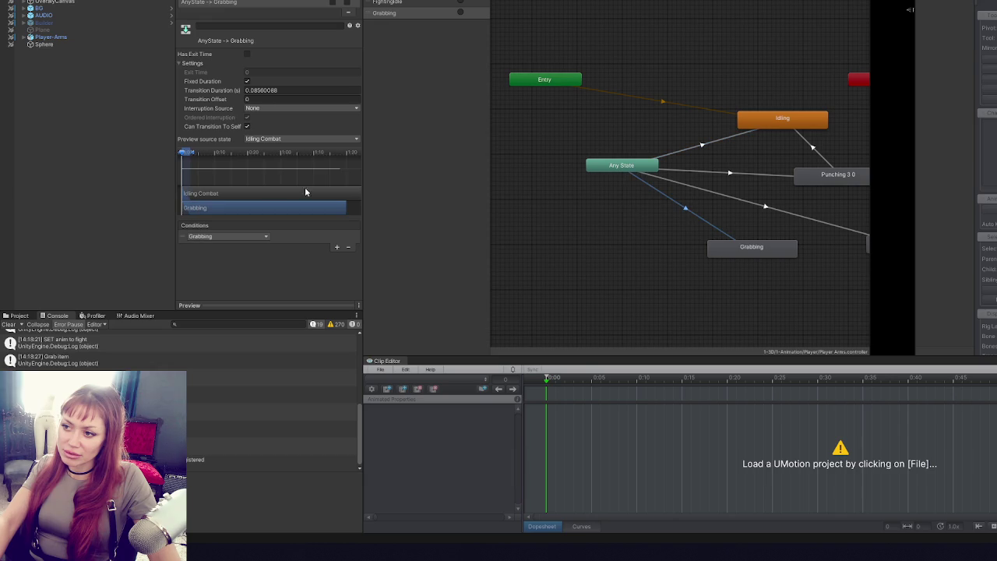
pyautogui.click(250, 99)
pyautogui.press('Return')
pyautogui.click(265, 108)
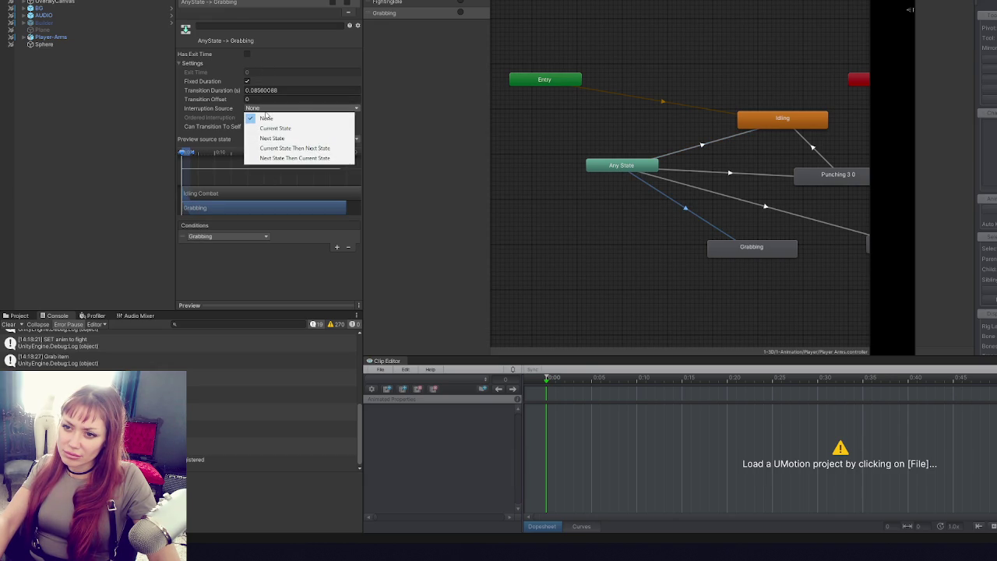
pyautogui.click(302, 58)
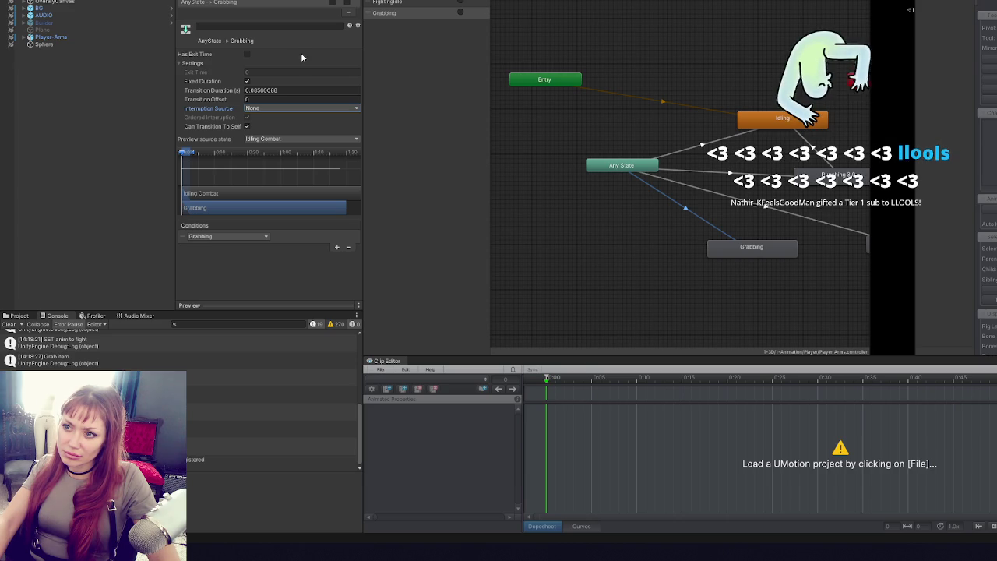
# - Make the Any State to Idling Combat transition start its clip at 0
pyautogui.click(702, 146)
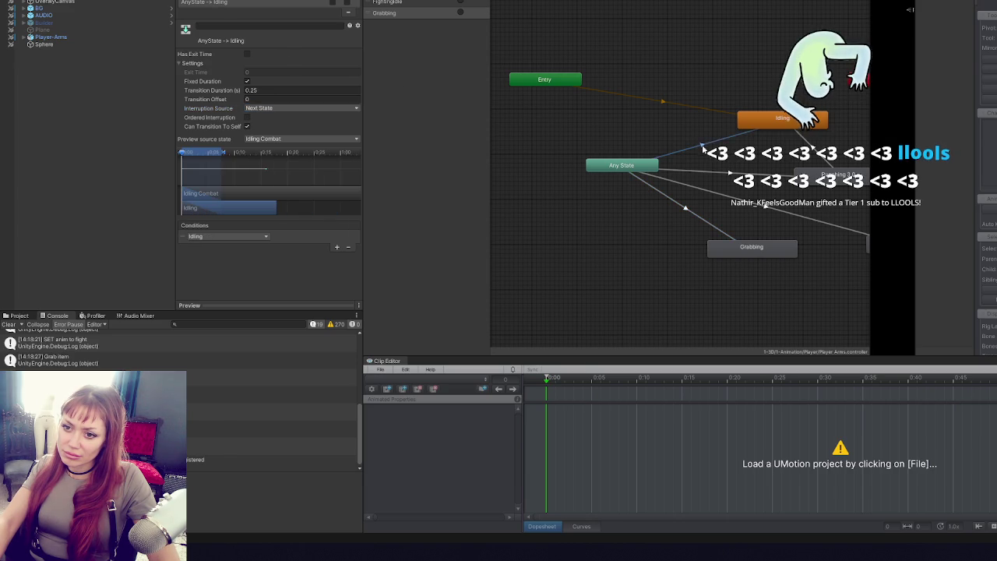
pyautogui.click(715, 173)
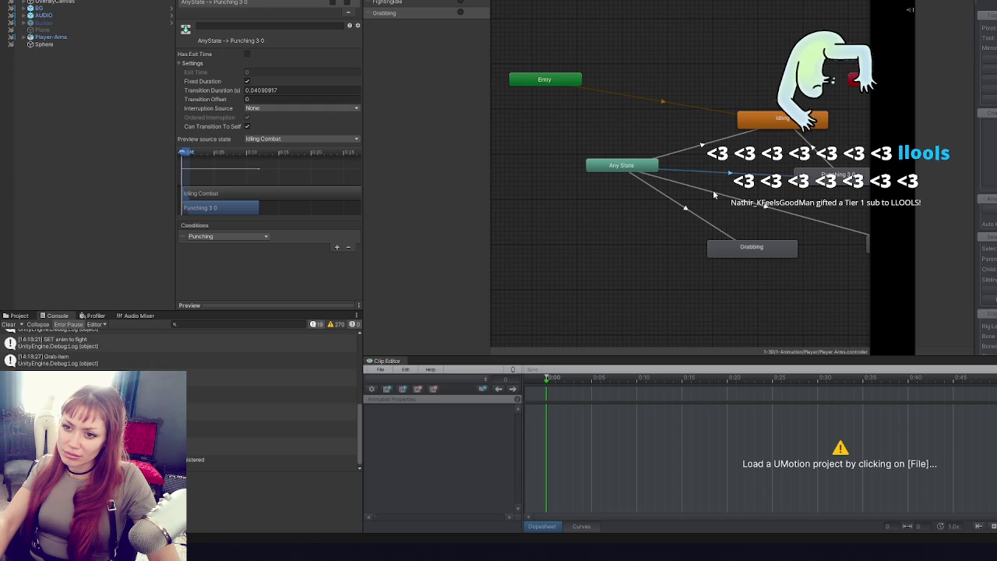
pyautogui.click(714, 194)
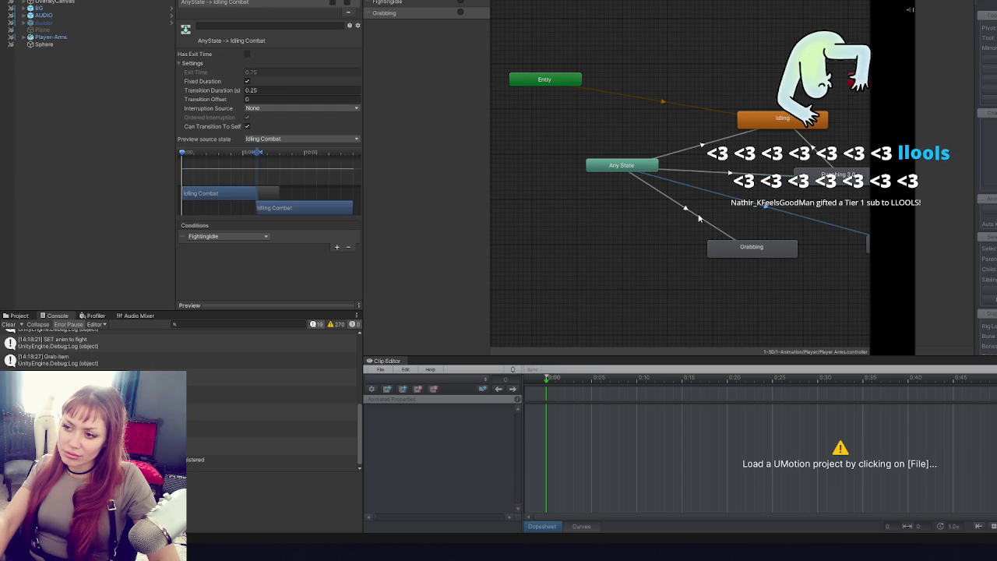
pyautogui.moveTo(258, 153); pyautogui.dragTo(210, 160)
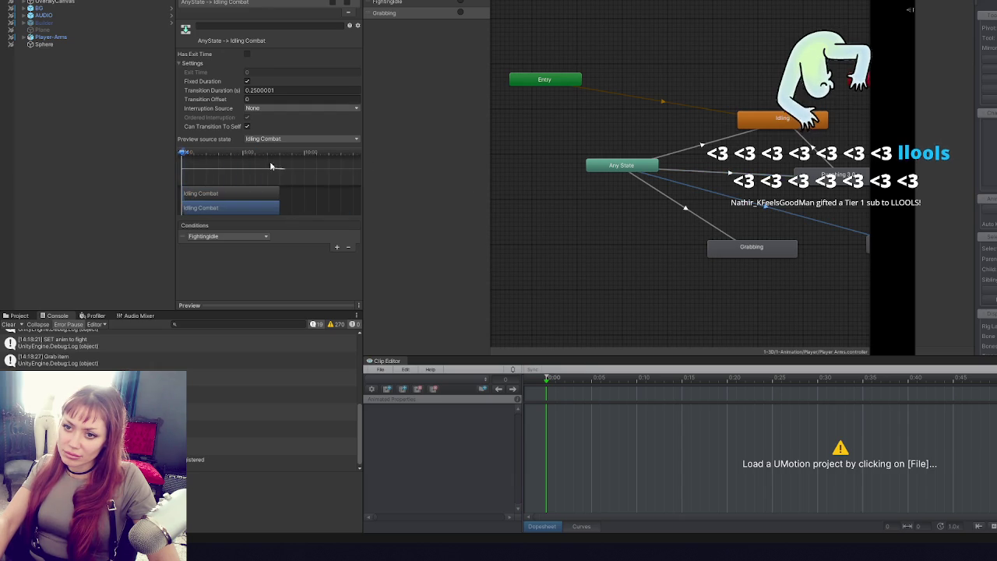
pyautogui.click(599, 197)
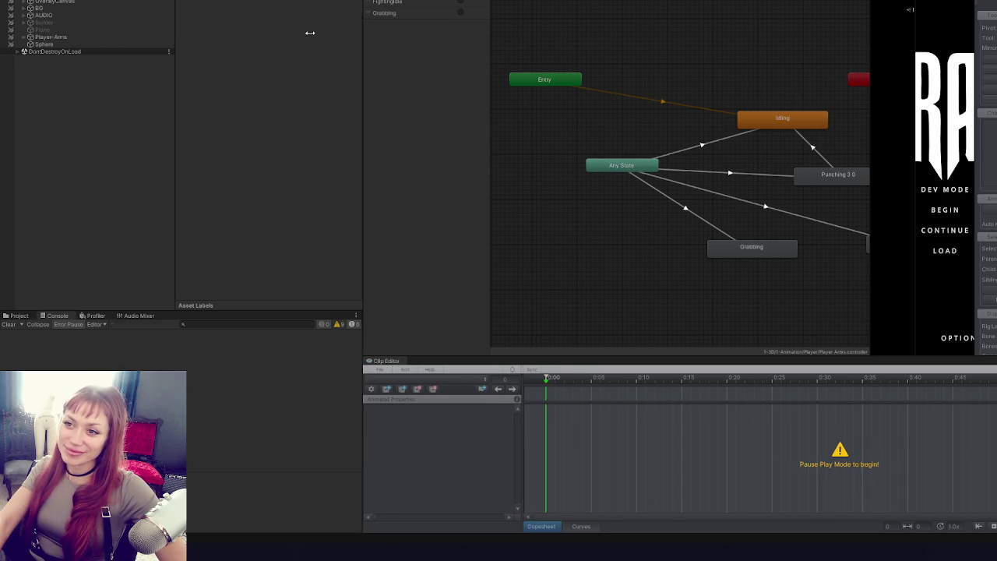
# - Shrink the animator and Hierarchy panels so the Game view shows the player in the world
pyautogui.moveTo(364, 24); pyautogui.dragTo(139, 53)
pyautogui.moveTo(788, 69); pyautogui.dragTo(736, 143)
pyautogui.moveTo(844, 116); pyautogui.dragTo(192, 127)
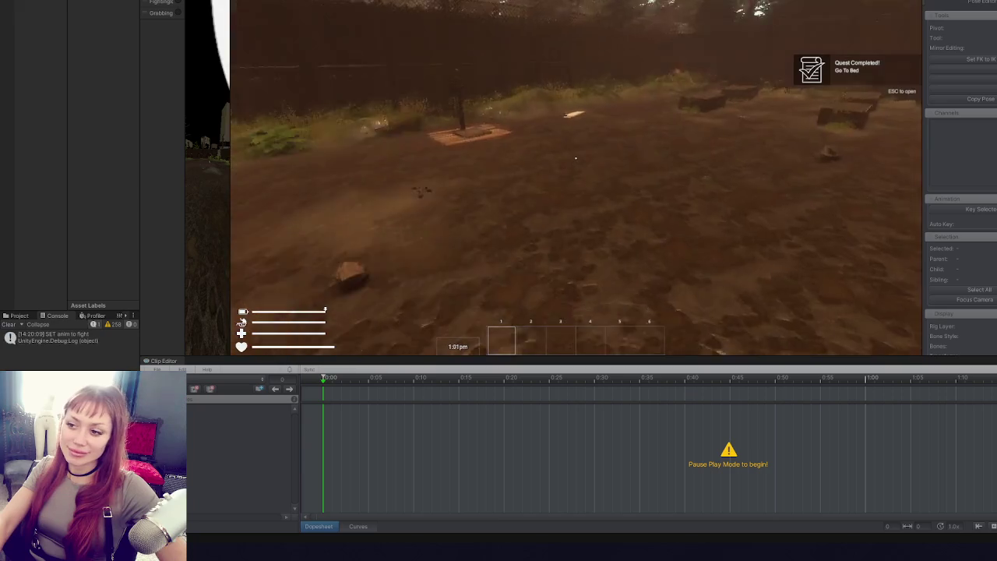
# - Pick up the stone and the booklet in the running game
pyautogui.click(576, 158)
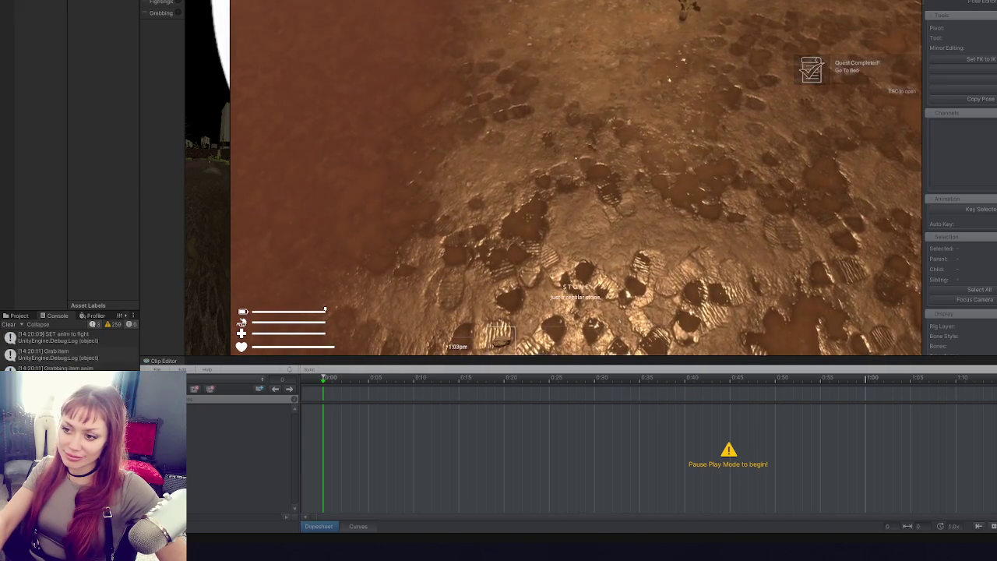
pyautogui.moveTo(184, 57); pyautogui.dragTo(546, 56)
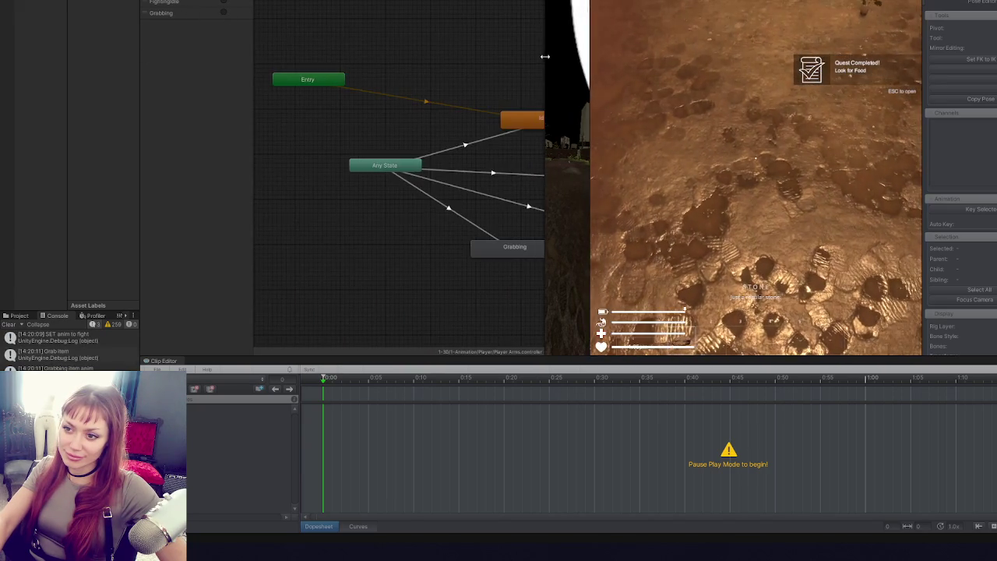
pyautogui.click(756, 178)
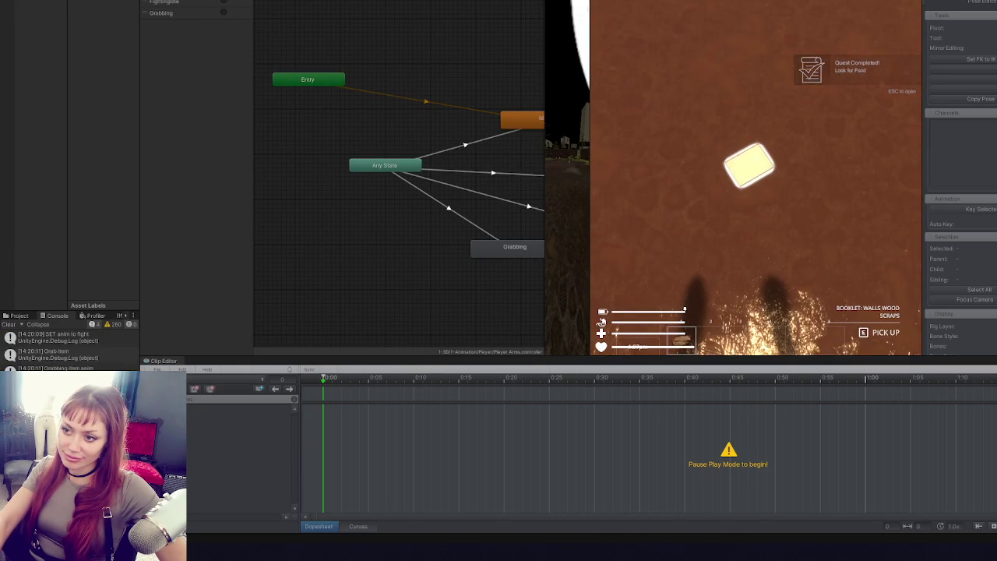
pyautogui.press('e')
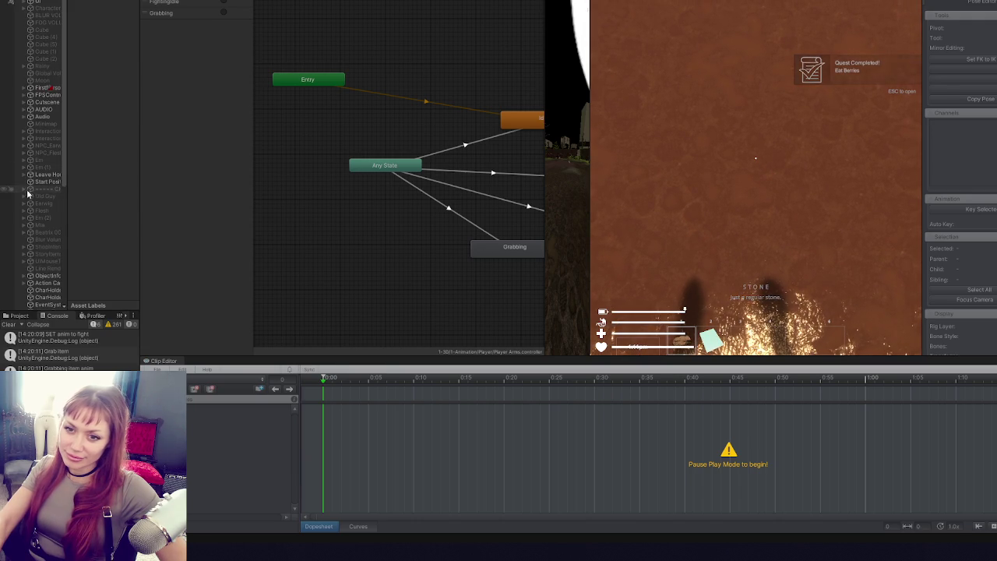
pyautogui.scroll(-2, 42, 152)
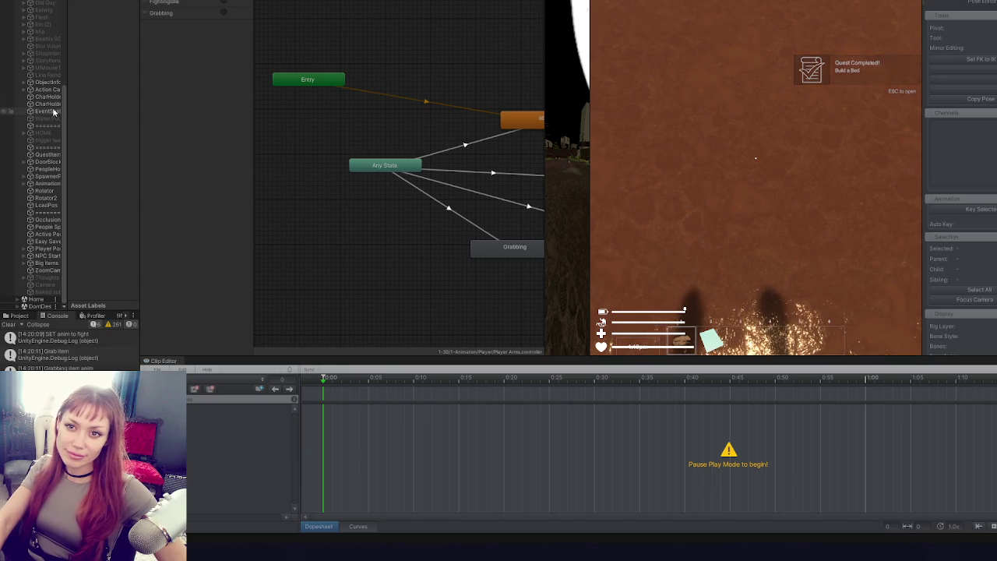
# - Select Player-Arms under the first-person player and enlarge its Animator graph
pyautogui.click(558, 161)
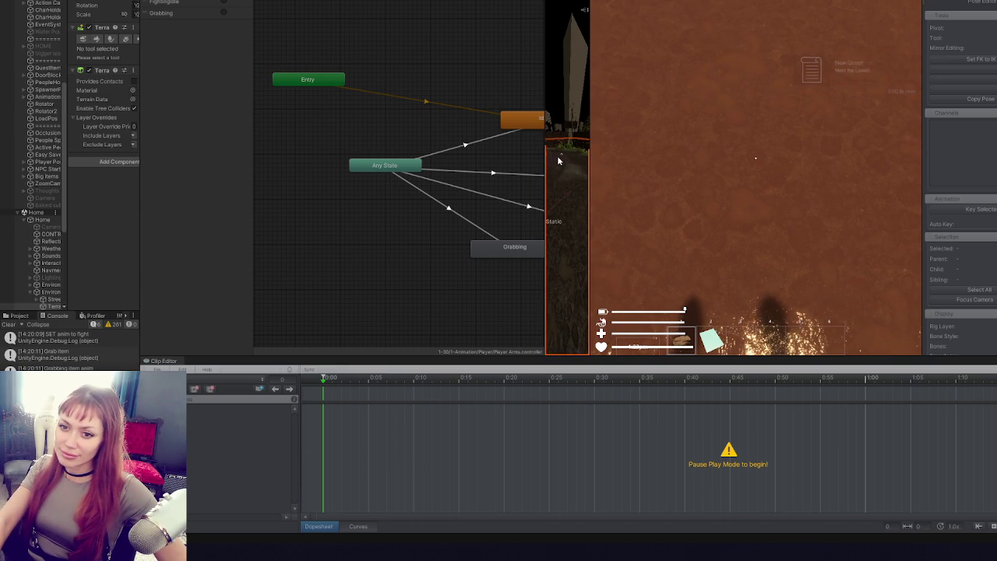
pyautogui.scroll(3, 47, 131)
pyautogui.scroll(5, 47, 131)
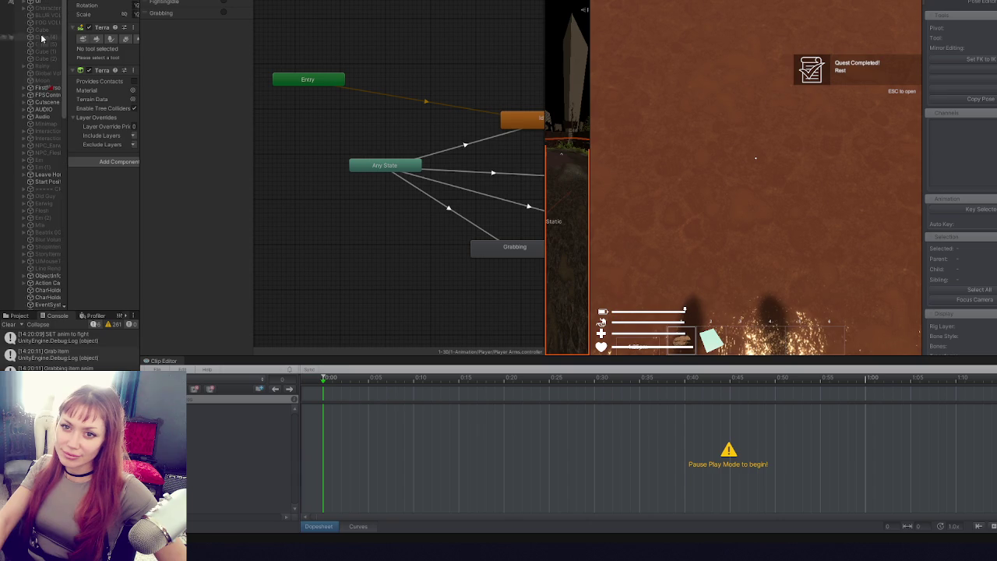
pyautogui.click(43, 88)
pyautogui.click(25, 88)
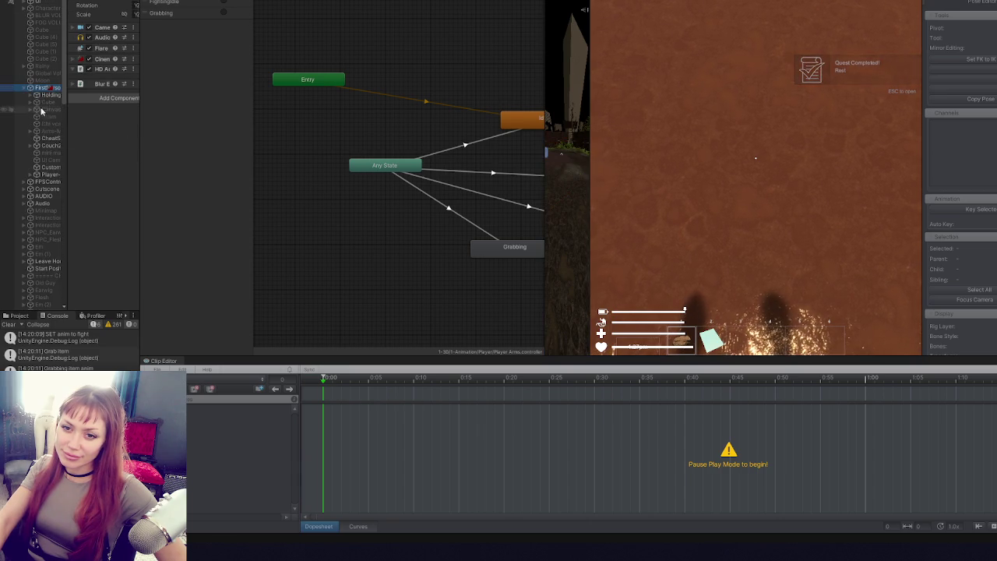
pyautogui.click(51, 175)
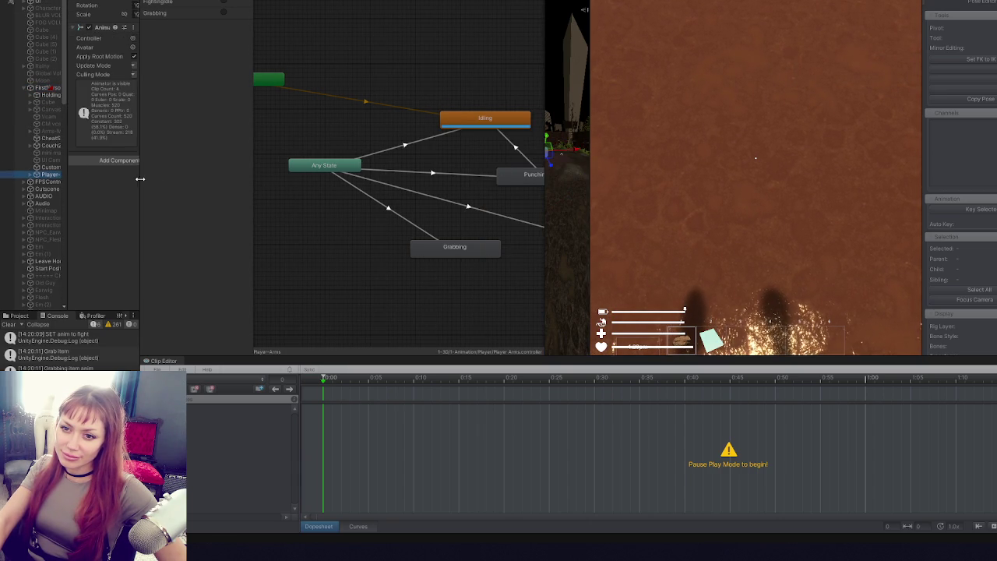
pyautogui.moveTo(140, 179); pyautogui.dragTo(27, 180)
pyautogui.moveTo(208, 207); pyautogui.dragTo(119, 206)
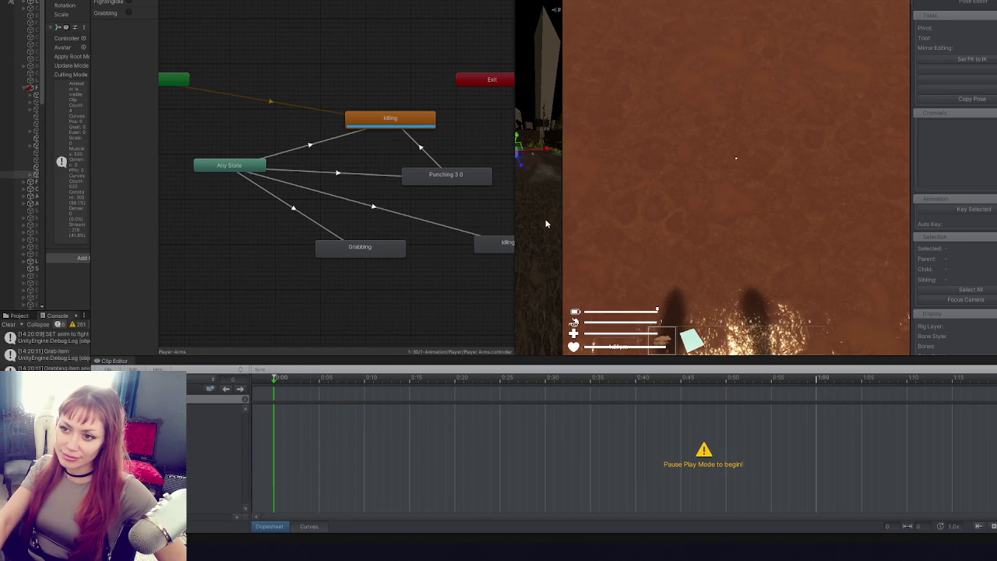
pyautogui.moveTo(517, 198)
pyautogui.mouseDown()
pyautogui.moveTo(678, 198)
pyautogui.moveTo(563, 197)
pyautogui.mouseUp()
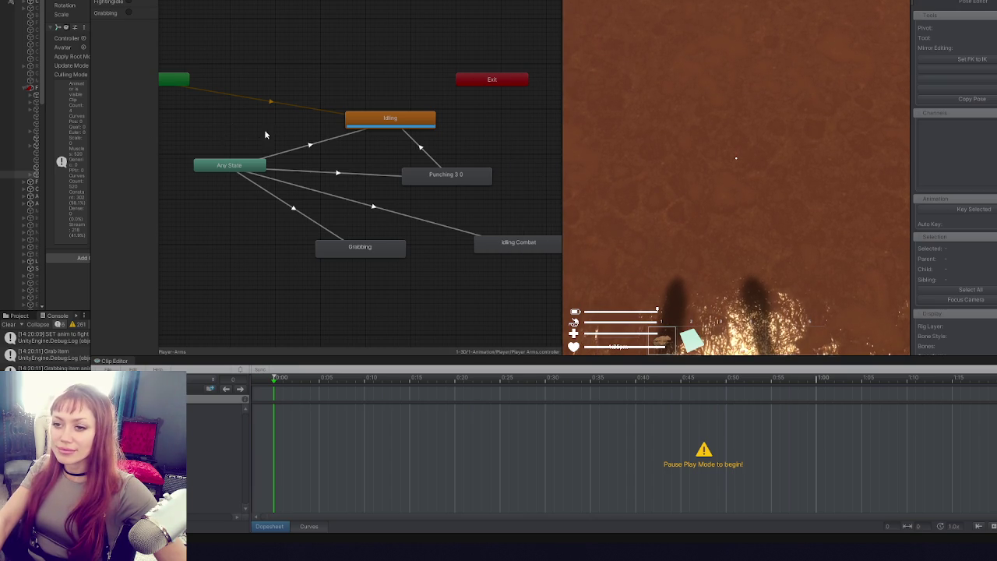
# - Punch, drop and re-pick the booklet while watching the animator, then switch to PlayerControls
pyautogui.click(706, 187)
pyautogui.click(706, 187)
pyautogui.press('q')
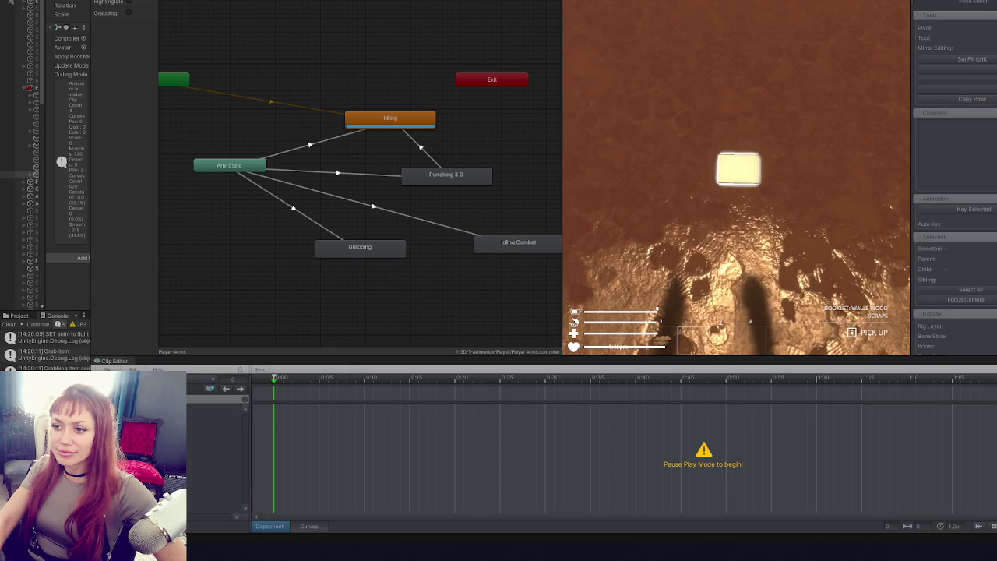
pyautogui.press('e')
pyautogui.press('q')
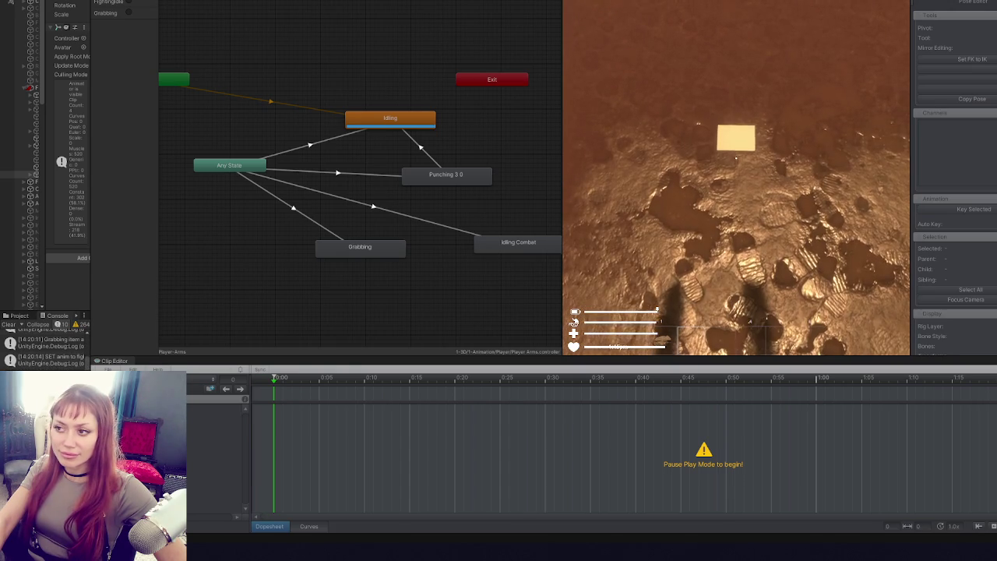
pyautogui.press('e')
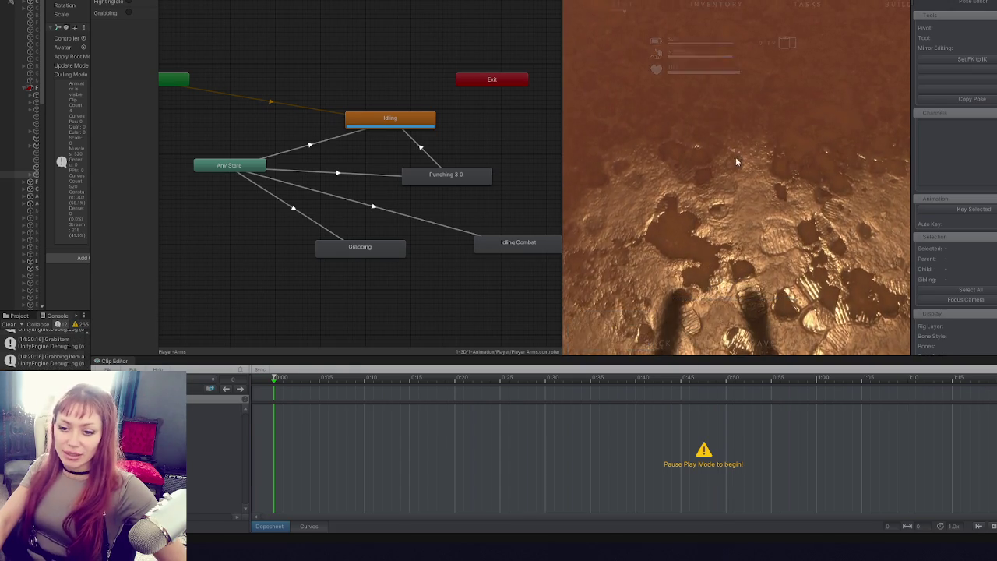
pyautogui.press('Tab')
pyautogui.hotkey('alt', 'Tab')
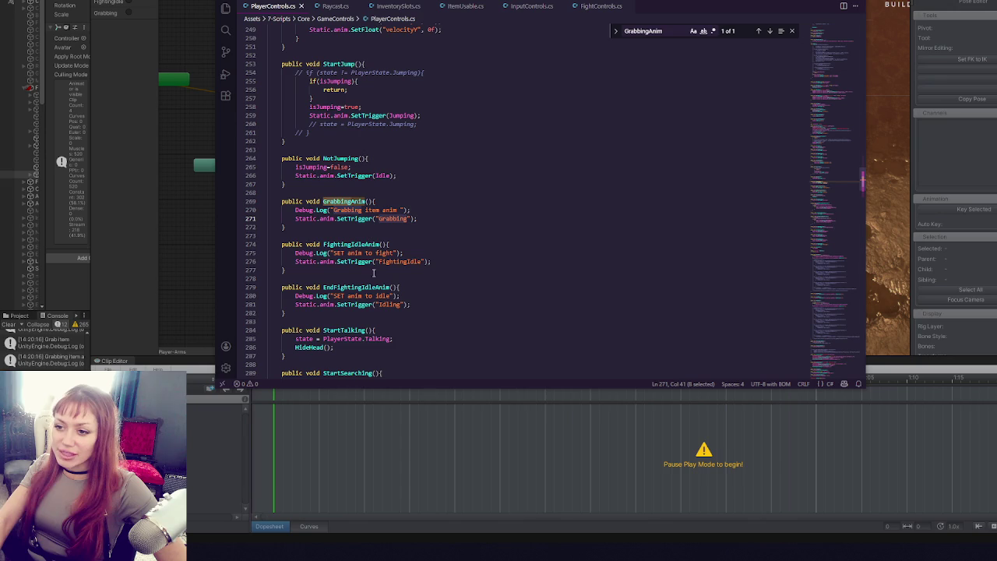
# - Change GrabbingAnim's SetTrigger call on line 271 to CrossFade, undoing a stray line 276 edit
pyautogui.doubleClick(348, 219)
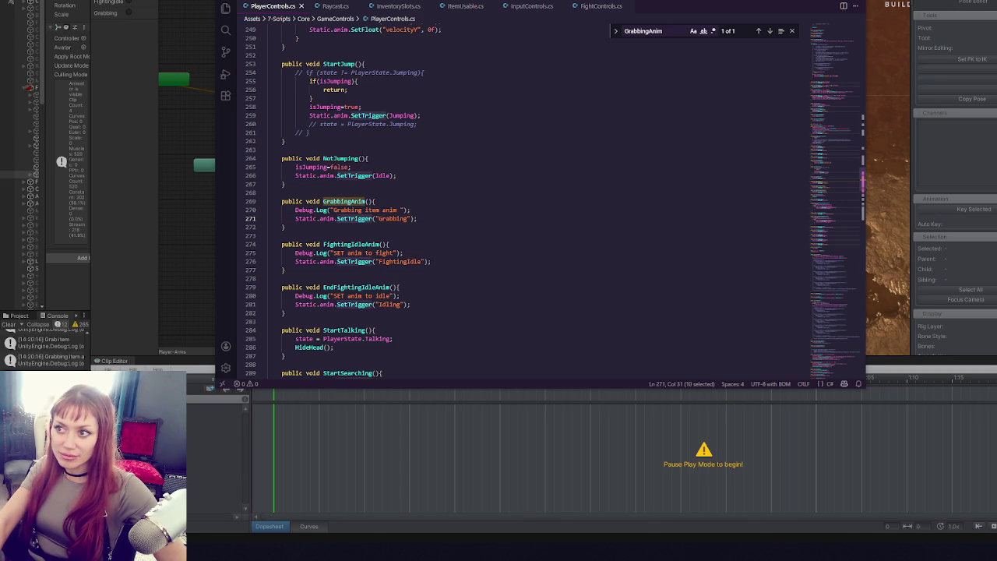
pyautogui.hotkey('alt', 'Tab')
pyautogui.hotkey('alt', 'Tab')
pyautogui.doubleClick(355, 262)
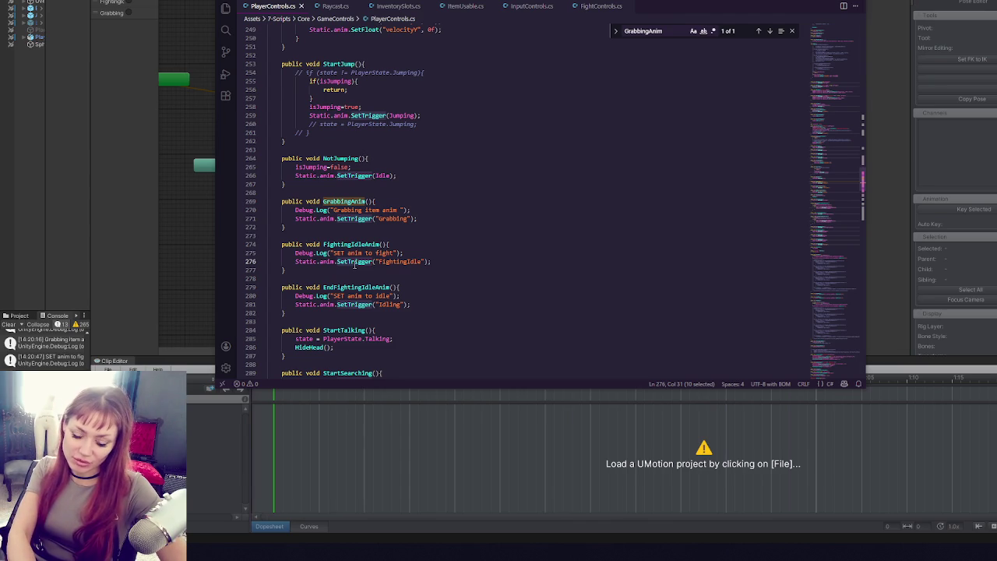
pyautogui.write('CrossFade')
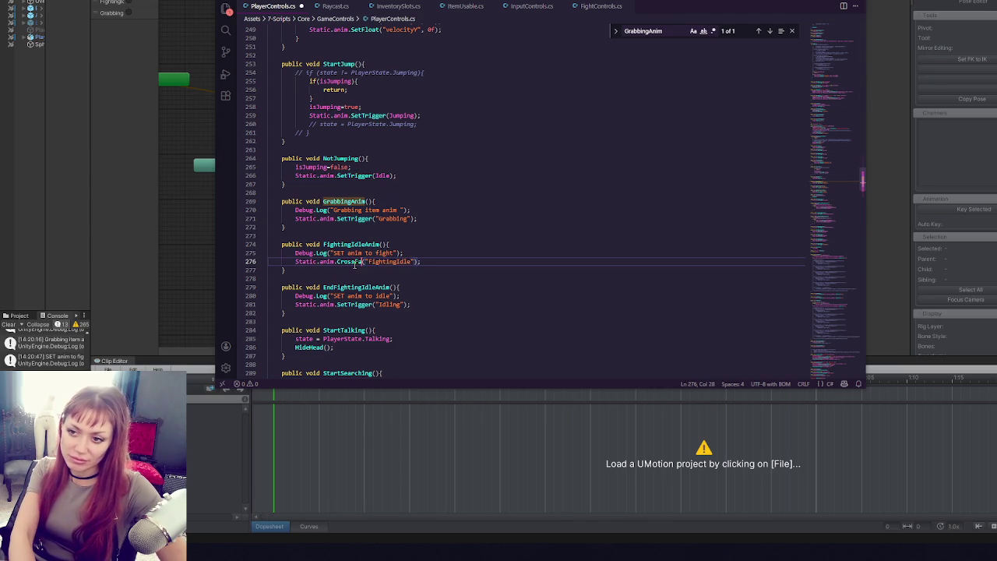
pyautogui.hotkey('ctrl', 'z')
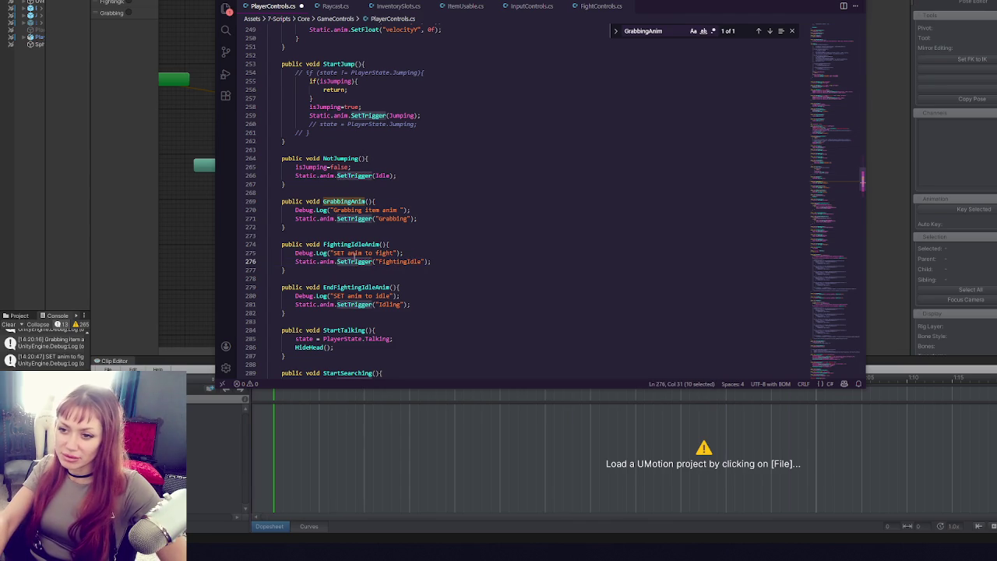
pyautogui.click(361, 226)
pyautogui.doubleClick(352, 219)
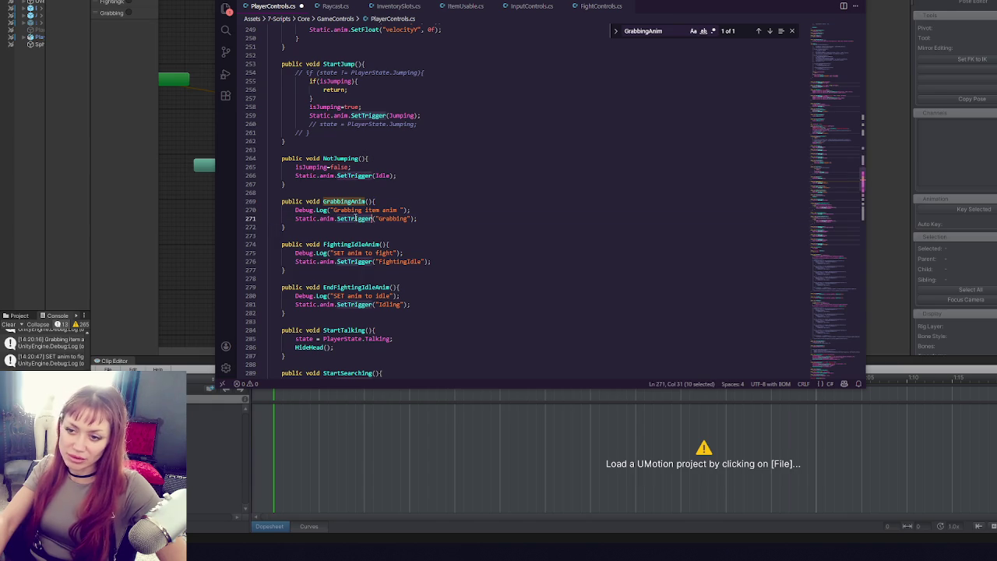
pyautogui.write('G')
pyautogui.press('BackSpace')
pyautogui.write('Cros')
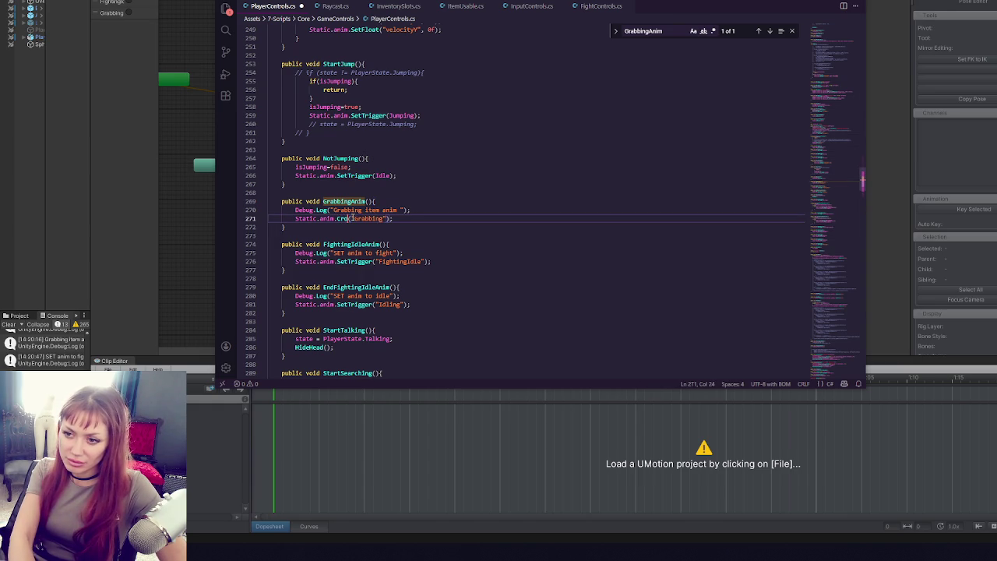
pyautogui.write('sFade')
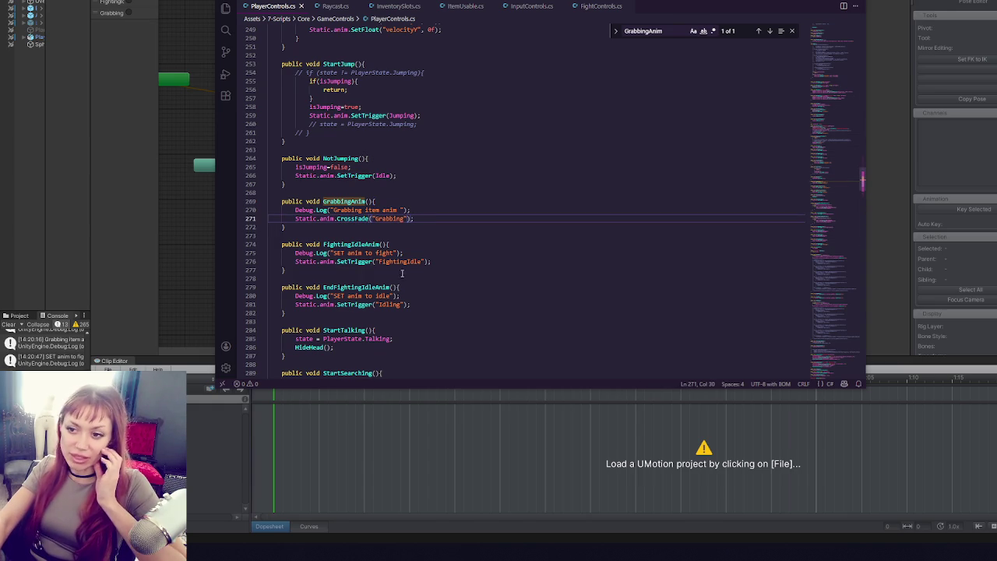
# - Review the CrossFade line and the pickup call in ItemUsable.cs, then return to Unity
pyautogui.click(406, 262)
pyautogui.press('Up')
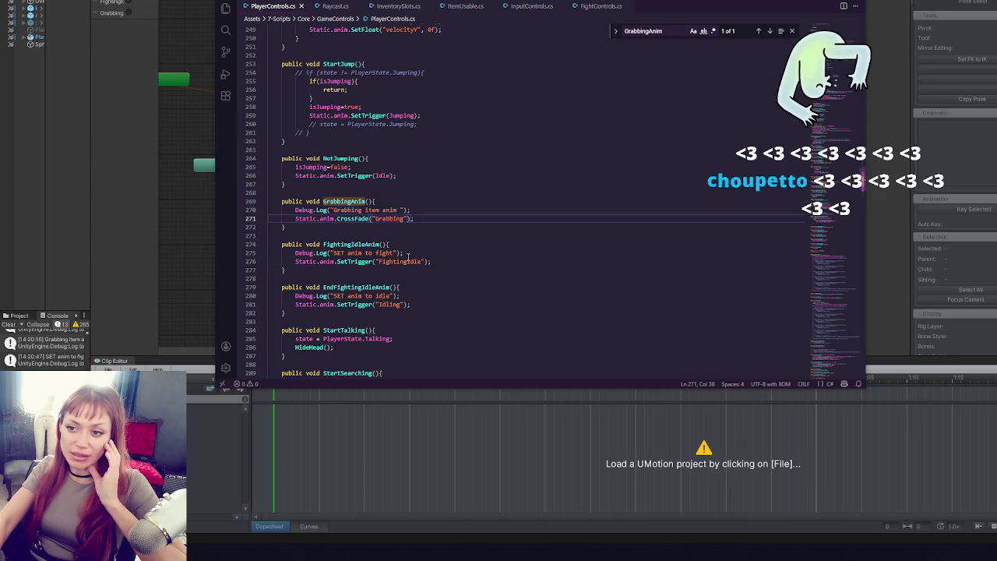
pyautogui.click(420, 209)
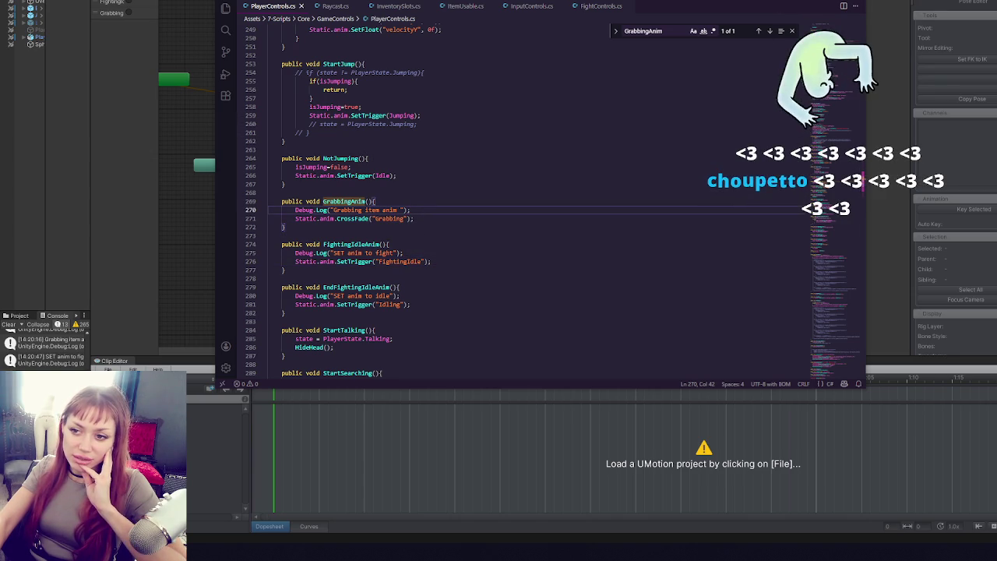
pyautogui.click(456, 219)
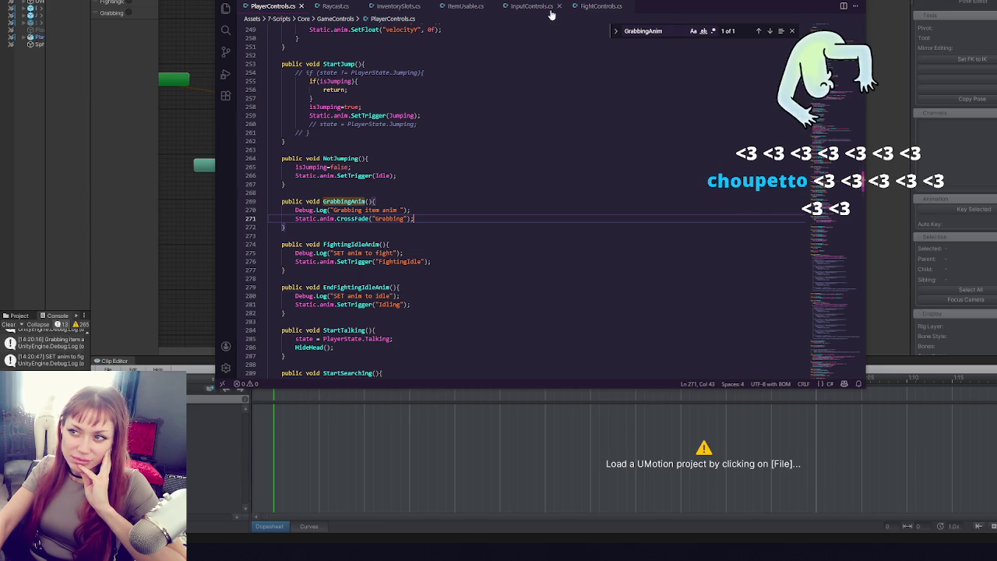
pyautogui.click(460, 7)
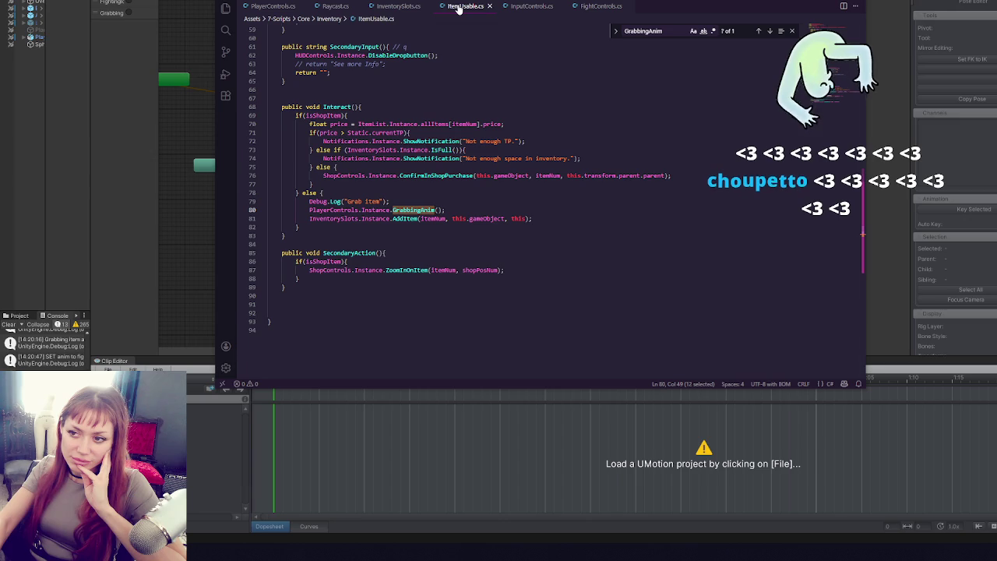
pyautogui.hotkey('alt', 'Tab')
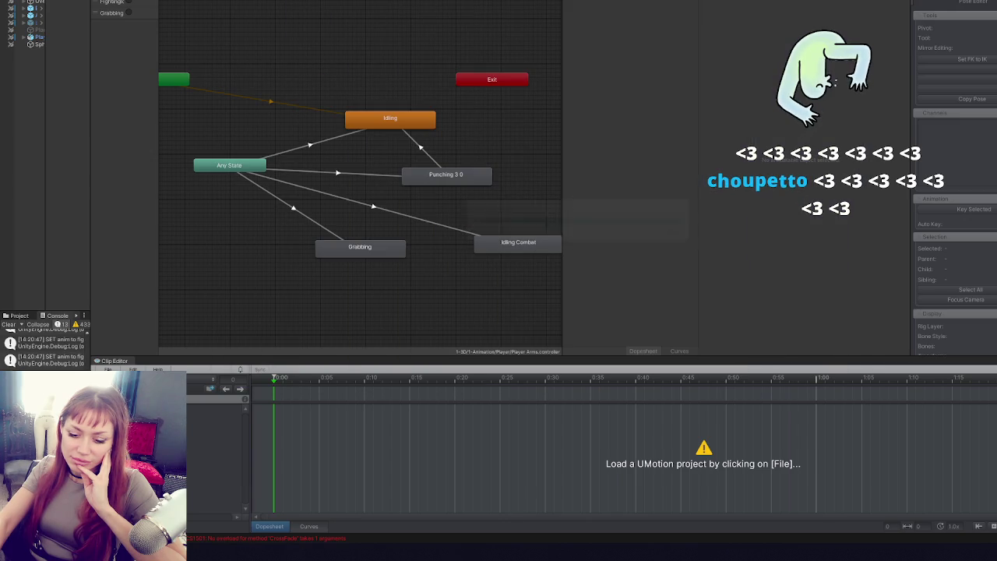
# - Move the Idling Combat state and widen the parameters and Inspector panels
pyautogui.click(505, 242)
pyautogui.moveTo(504, 242); pyautogui.dragTo(469, 219)
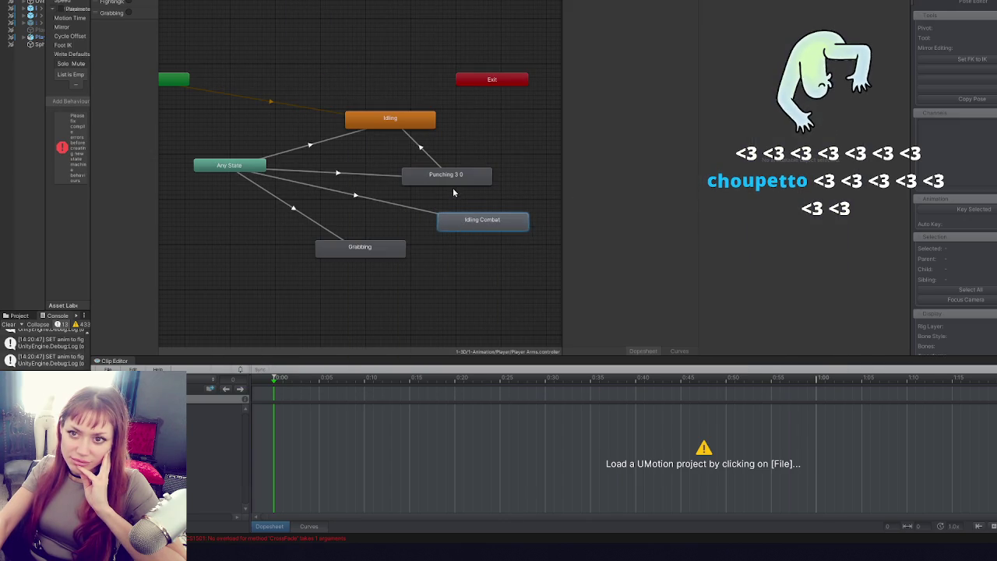
pyautogui.click(452, 177)
pyautogui.moveTo(155, 142)
pyautogui.mouseDown()
pyautogui.moveTo(314, 151)
pyautogui.moveTo(203, 153)
pyautogui.mouseUp()
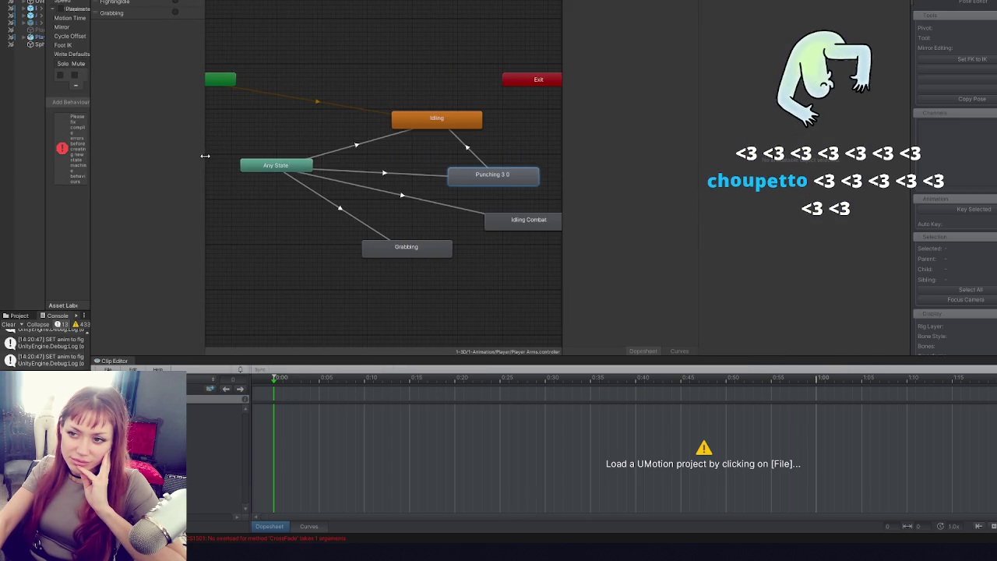
pyautogui.moveTo(91, 159); pyautogui.dragTo(269, 183)
# - Replace CrossFade with SetTrigger on line 271 and save the script
pyautogui.doubleClick(226, 460)
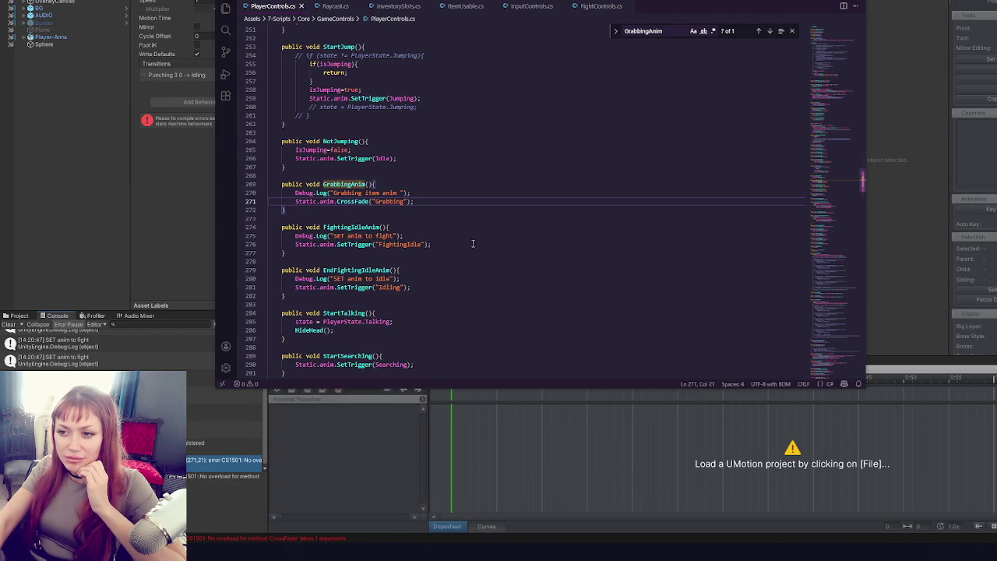
pyautogui.hotkey('ctrl', 'Delete')
pyautogui.write('Set')
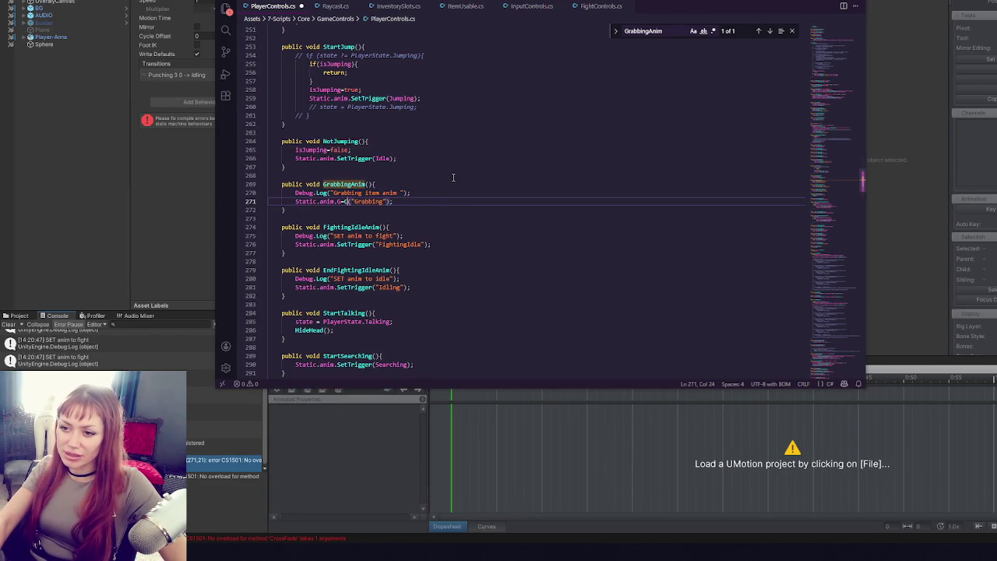
pyautogui.hotkey('ctrl', 's')
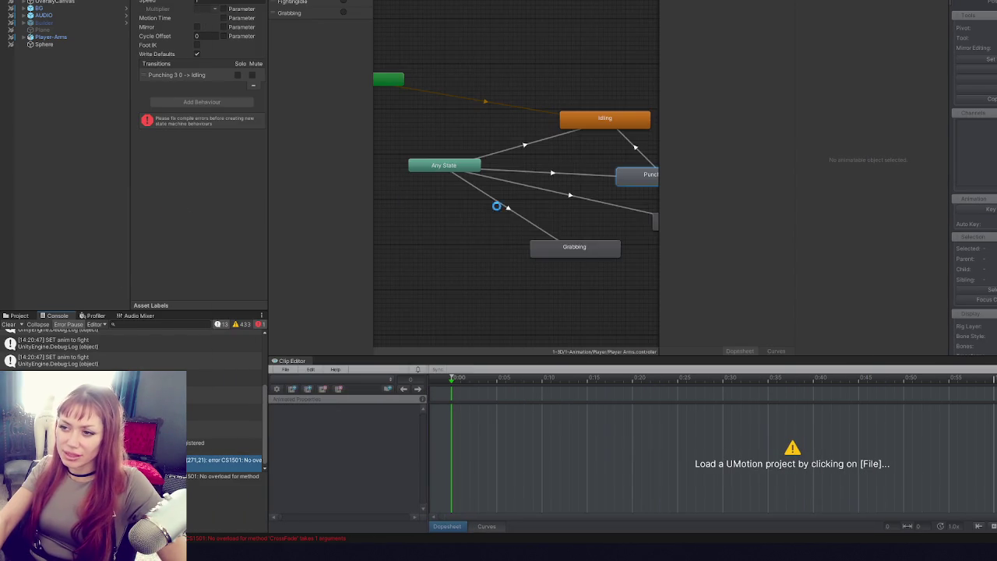
pyautogui.hotkey('alt', 'Tab')
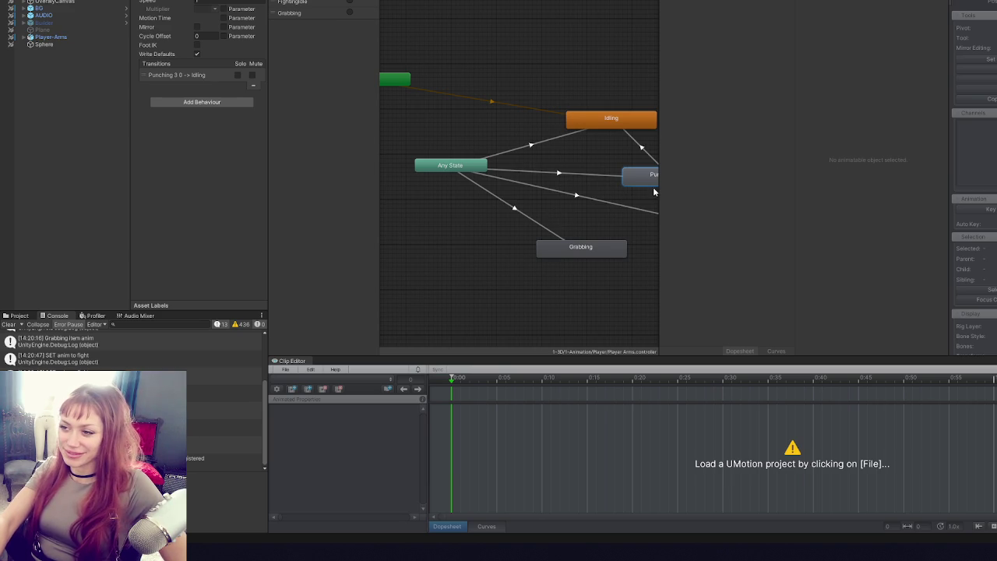
# - After recompiling, select the Grabbing state in the animator graph
pyautogui.click(609, 226)
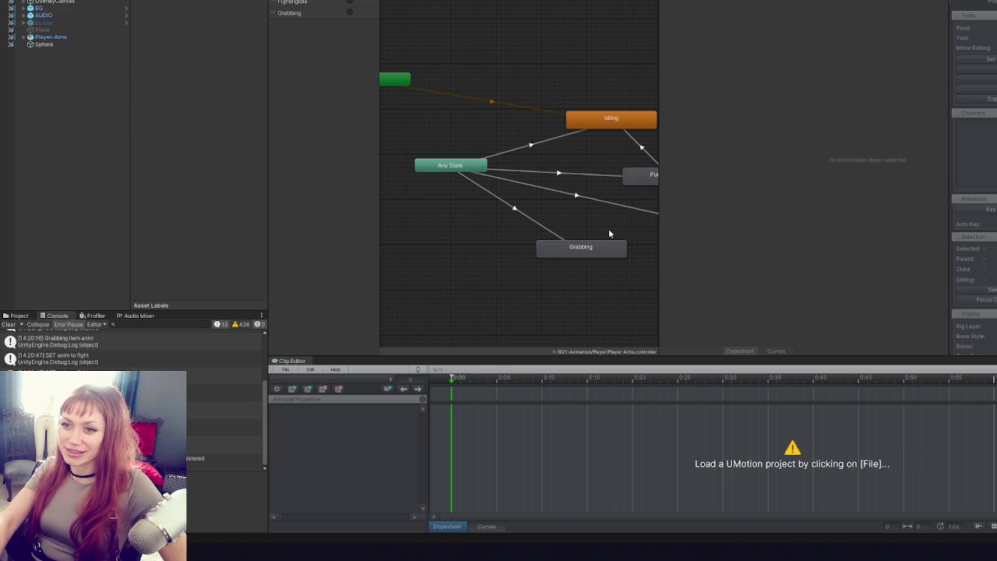
pyautogui.click(609, 239)
pyautogui.hotkey('ctrl', 'z')
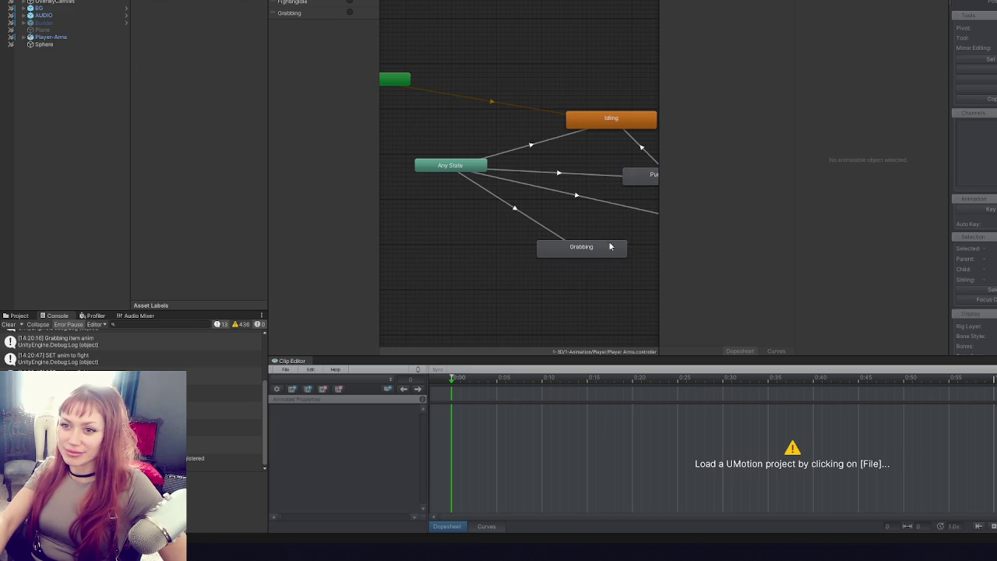
pyautogui.click(566, 254)
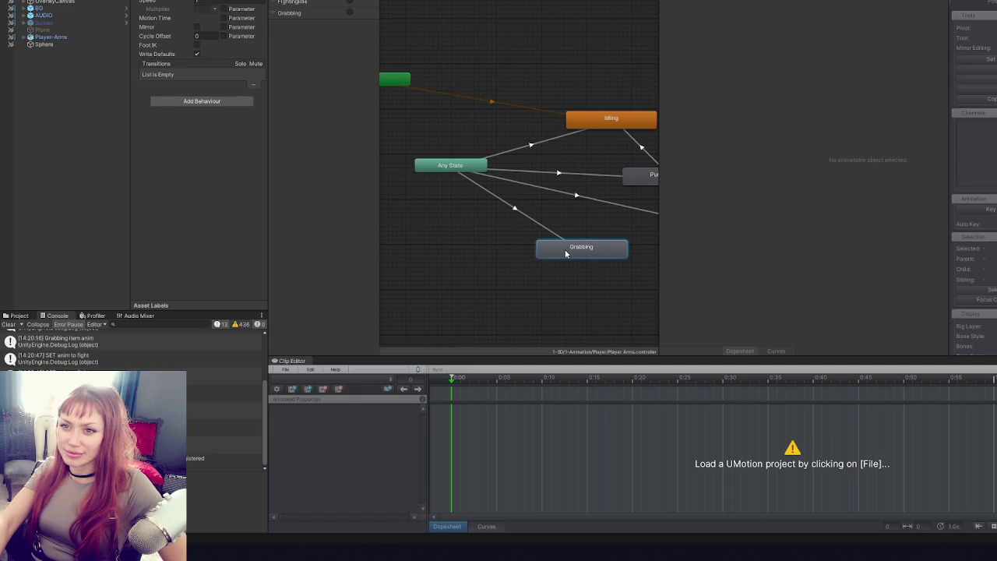
# - Make a transition from the Grabbing state to Idling
pyautogui.click(652, 181)
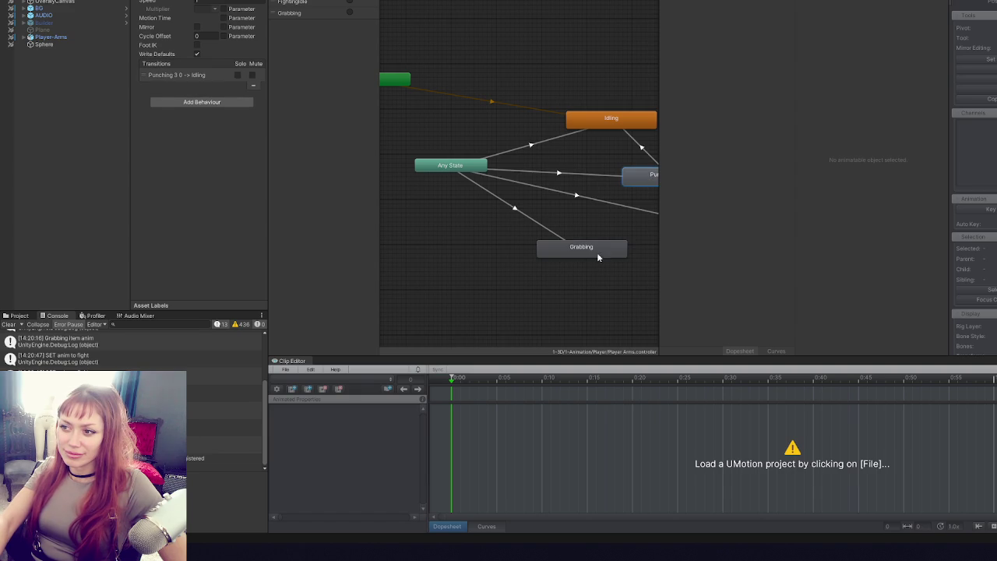
pyautogui.click(598, 251)
pyautogui.rightClick(599, 252)
pyautogui.click(616, 254)
pyautogui.click(598, 128)
# - Compare the Any State to Grabbing and Punching transition settings and the Punching and Grabbing clips
pyautogui.click(519, 216)
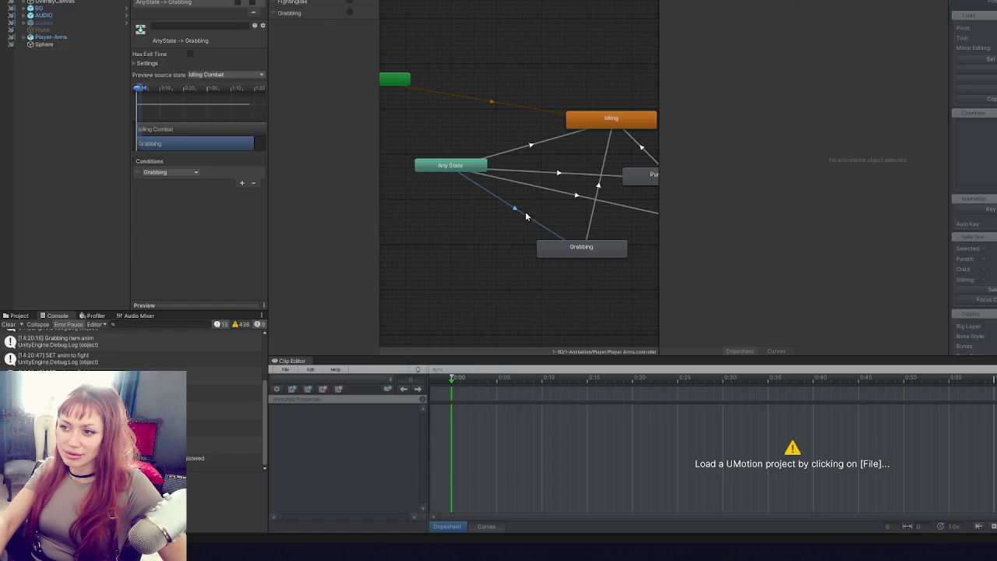
pyautogui.click(144, 64)
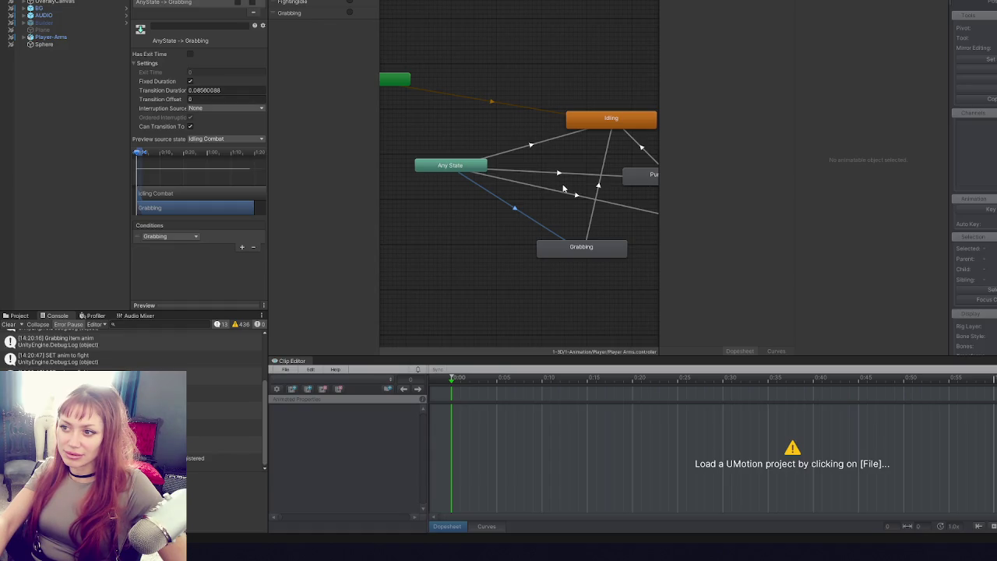
pyautogui.click(563, 175)
pyautogui.click(514, 211)
pyautogui.click(550, 178)
pyautogui.click(521, 216)
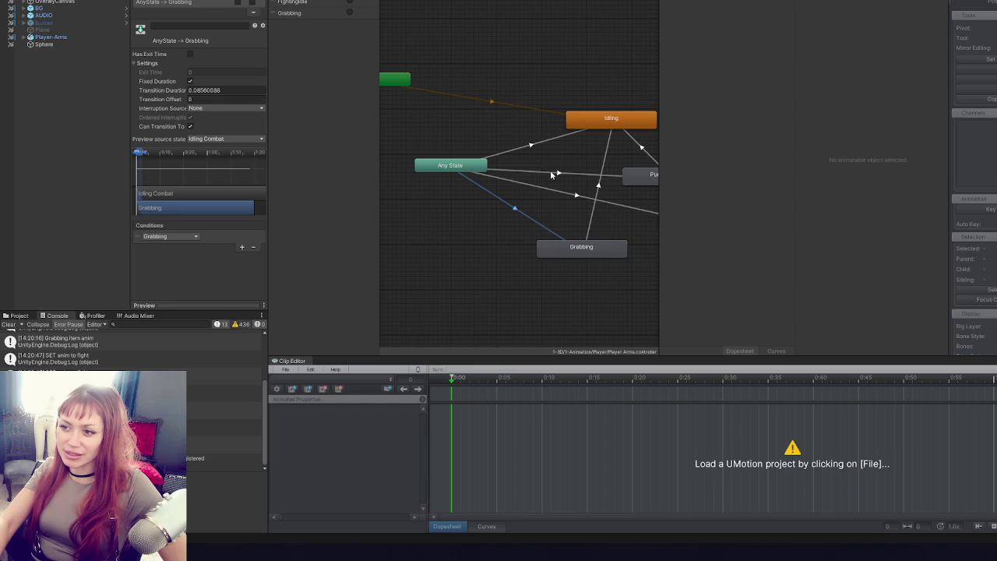
pyautogui.click(609, 205)
pyautogui.click(581, 248)
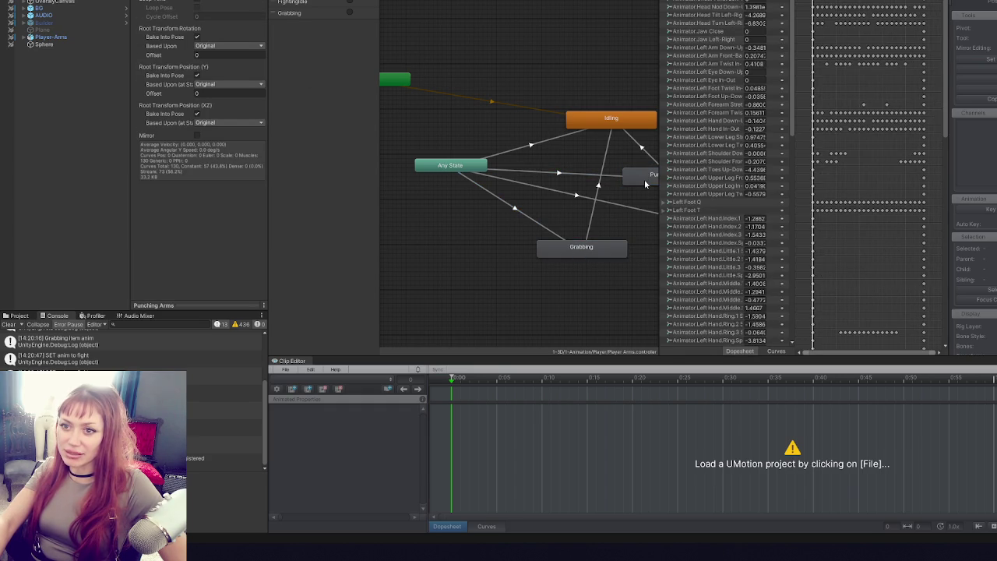
pyautogui.click(551, 85)
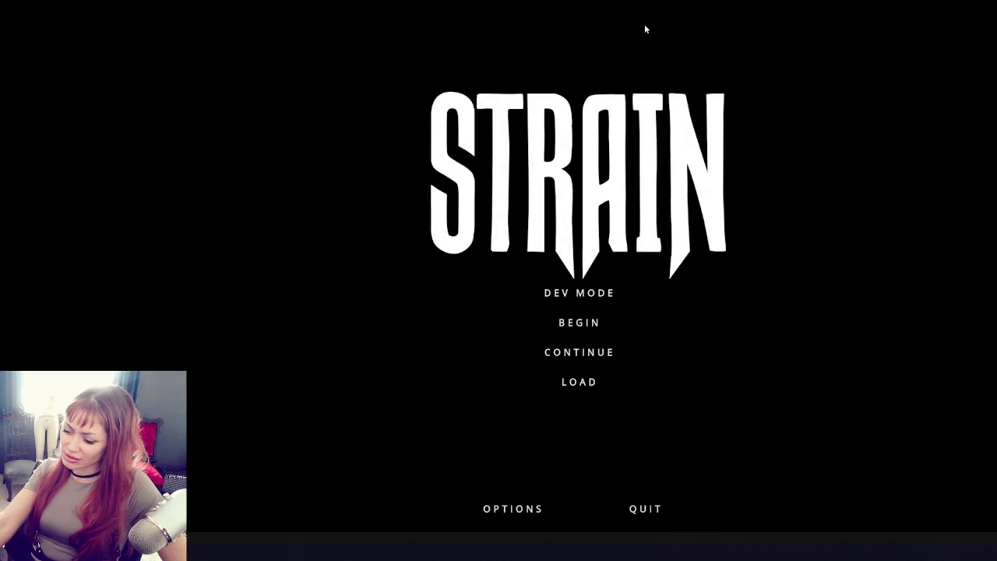
# - Start a DEV MODE run, pick up the stone, then quit back to the title screen
pyautogui.click(608, 292)
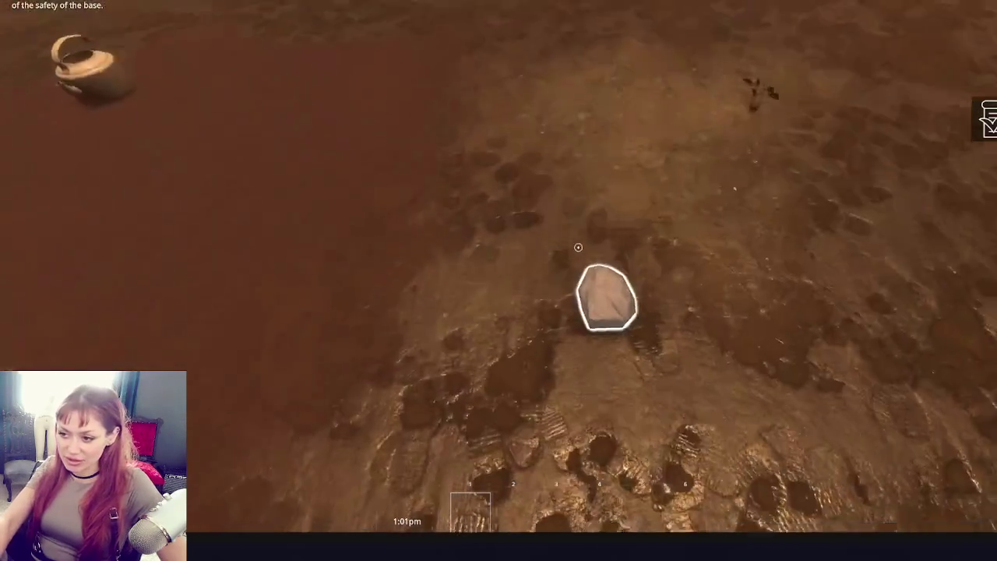
pyautogui.click(579, 248)
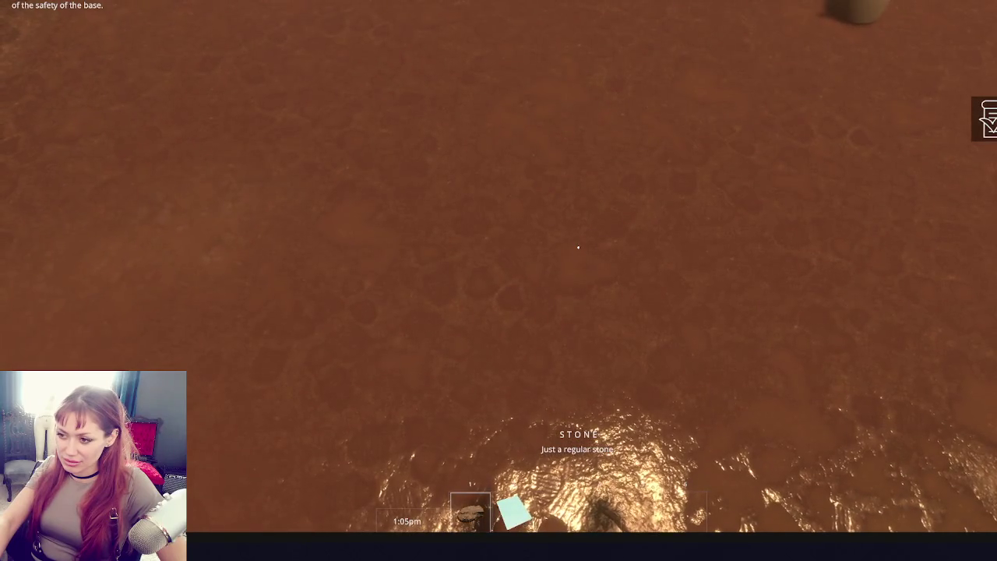
pyautogui.press('Escape')
pyautogui.click(706, 517)
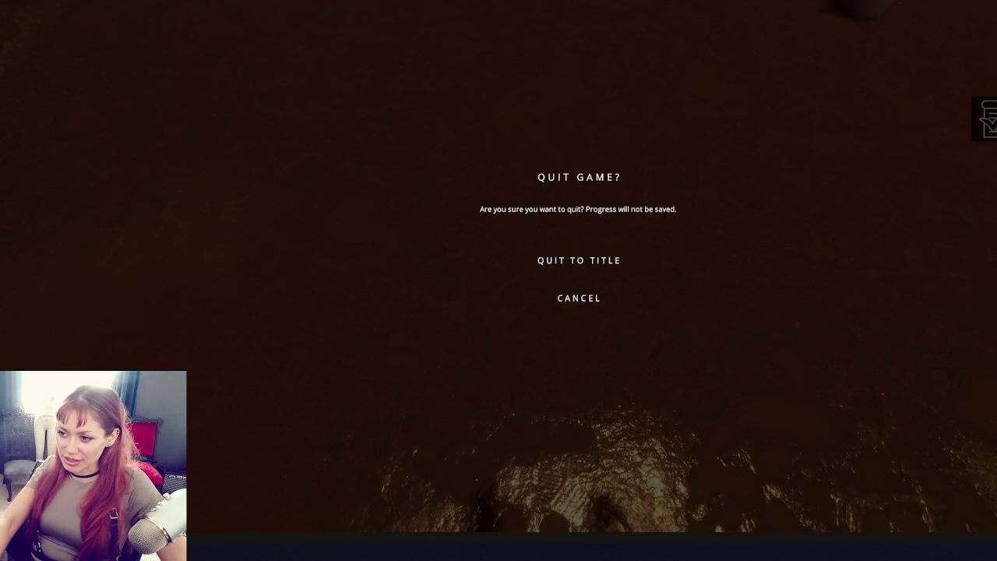
pyautogui.press('Escape')
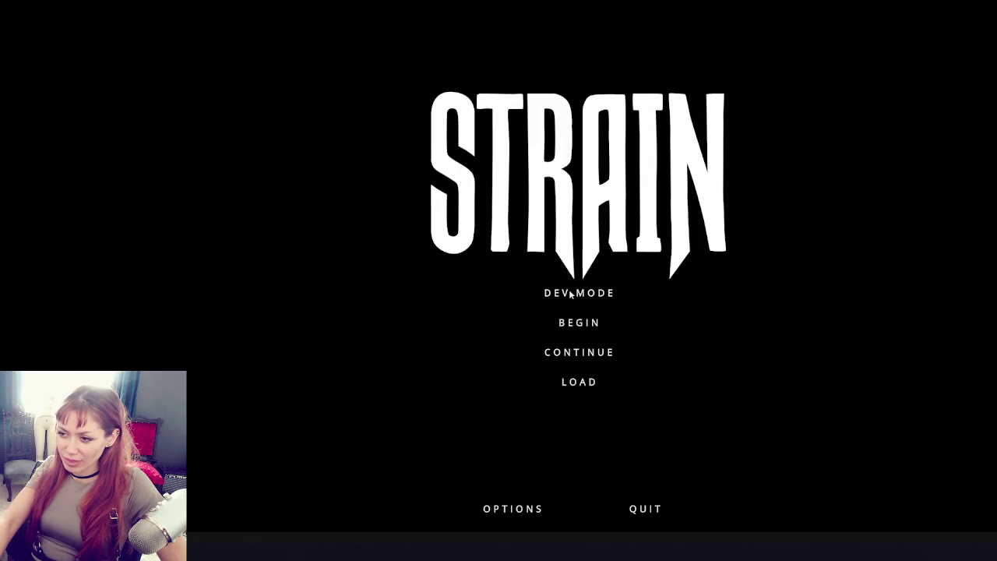
# - Start a new DEV MODE run, pick up the stone, the mud item and the teapot, then pause
pyautogui.click(570, 293)
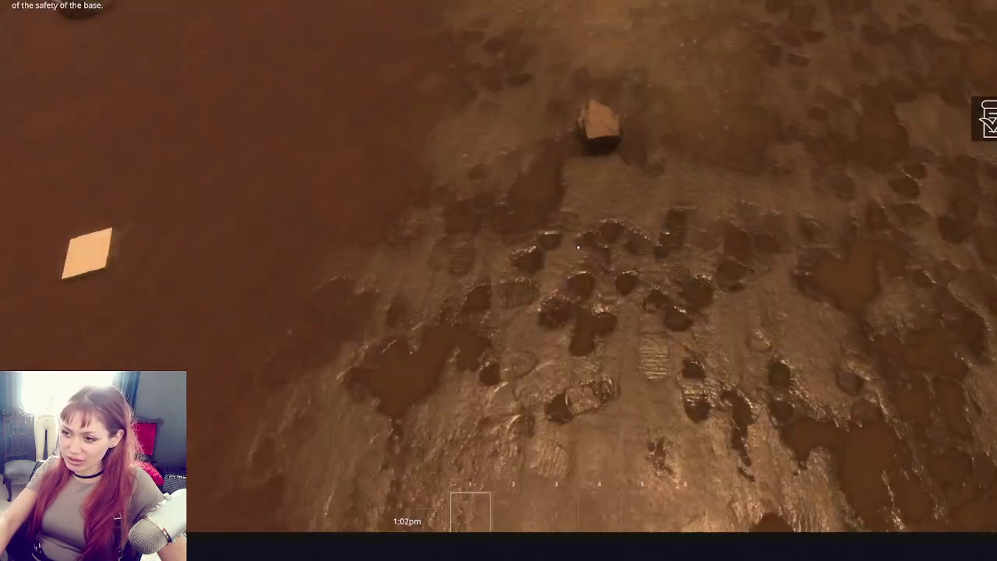
pyautogui.click(578, 248)
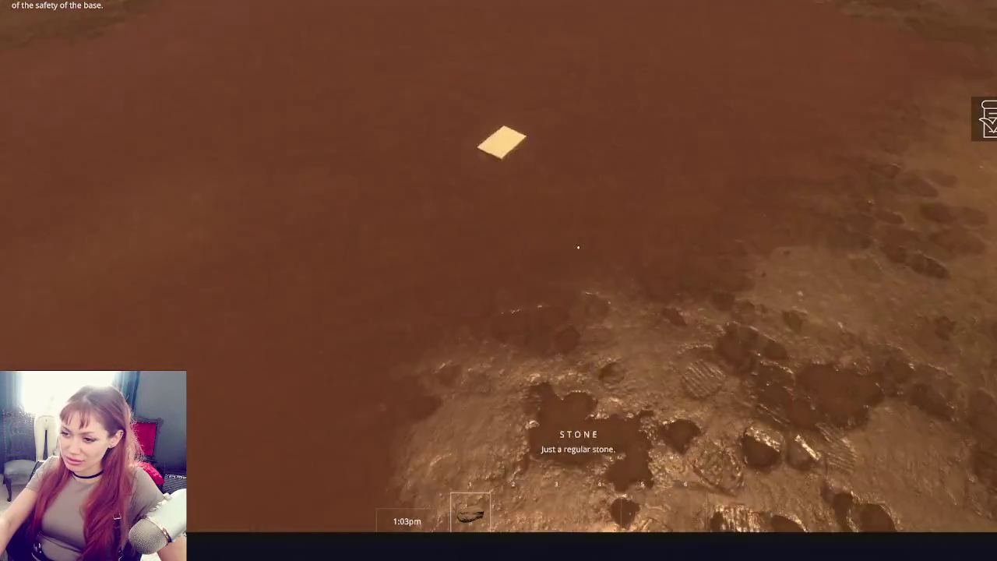
pyautogui.click(578, 248)
pyautogui.press('w')
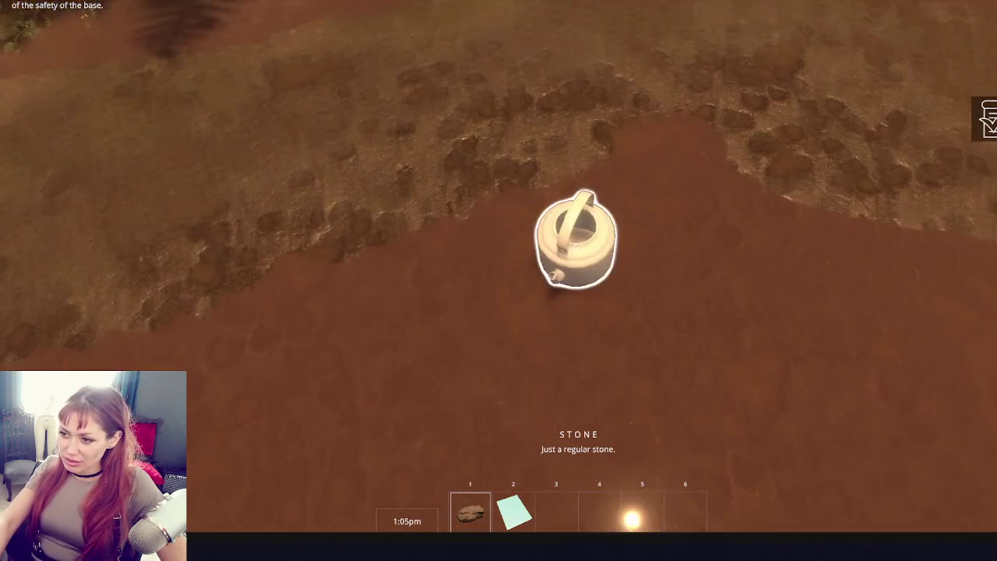
pyautogui.click(578, 247)
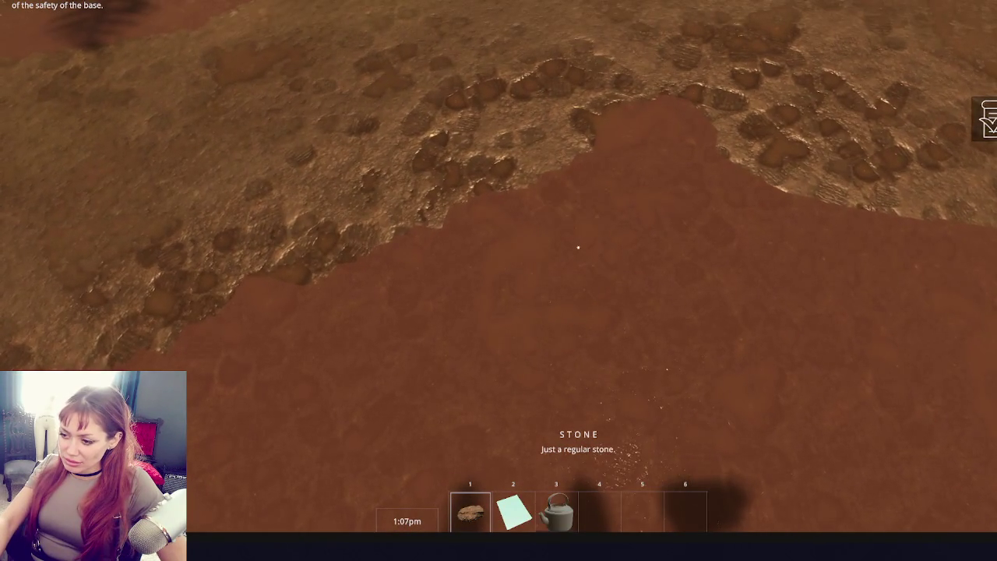
pyautogui.press('Escape')
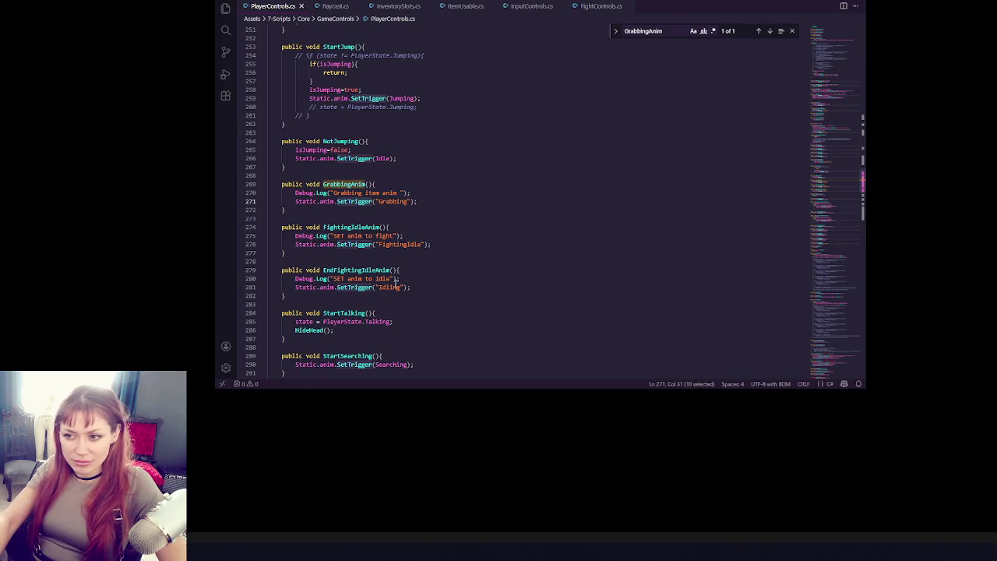
# - Replace SetTrigger with CrossFade on line 271 of GrabbingAnim, save, and return to Unity
pyautogui.click(427, 201)
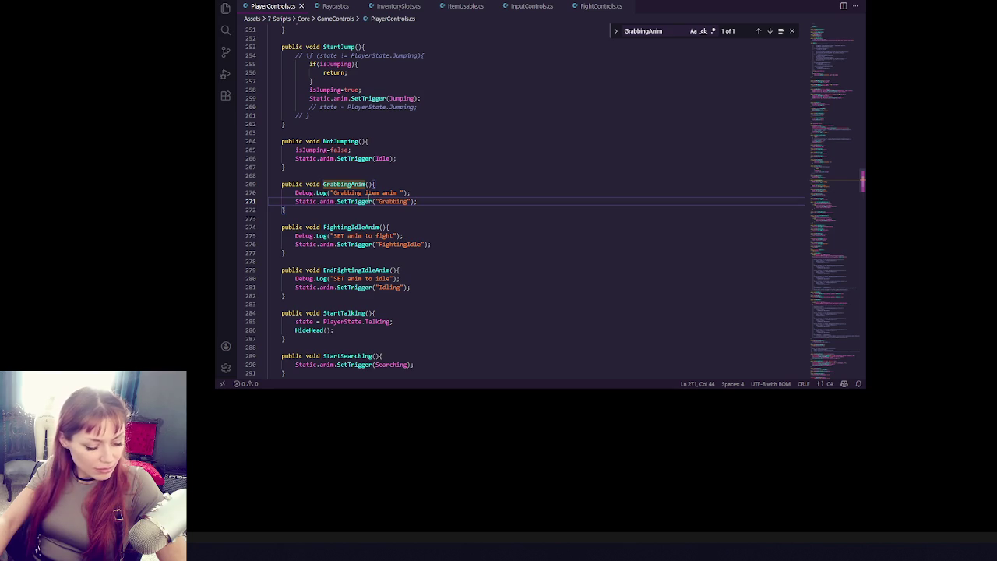
pyautogui.doubleClick(366, 200)
pyautogui.write('Crio')
pyautogui.press('BackSpace')
pyautogui.press('BackSpace')
pyautogui.write('ossFa')
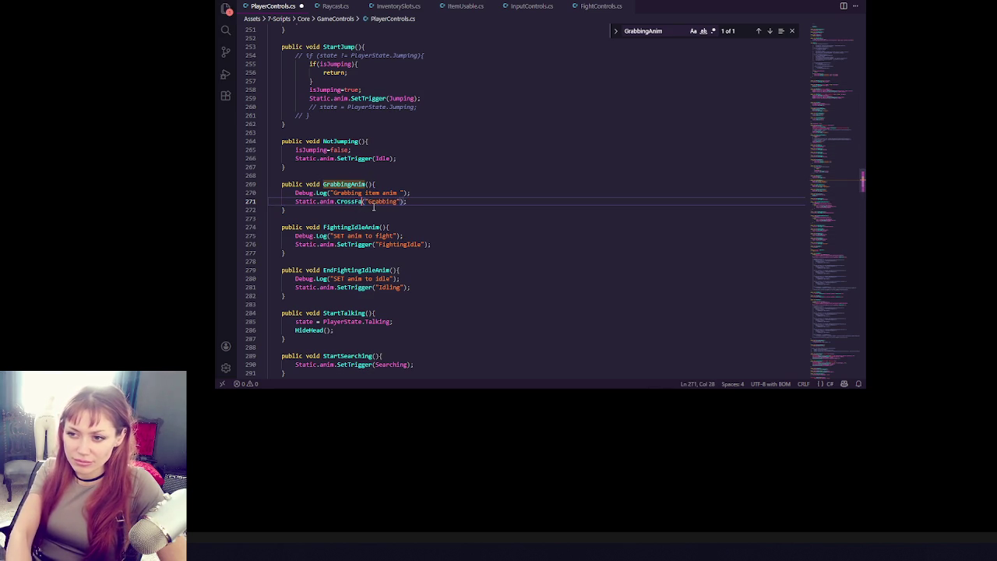
pyautogui.write('de')
pyautogui.hotkey('ctrl', 's')
pyautogui.hotkey('alt', 'Tab')
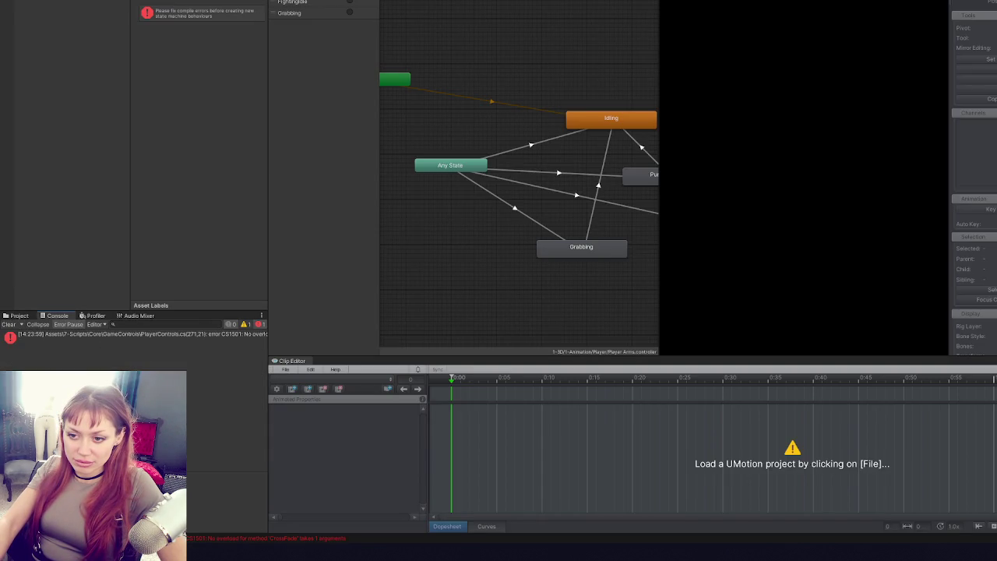
# - Open line 271 of PlayerControls.cs from the CS1501 CrossFade error in the Console
pyautogui.doubleClick(160, 337)
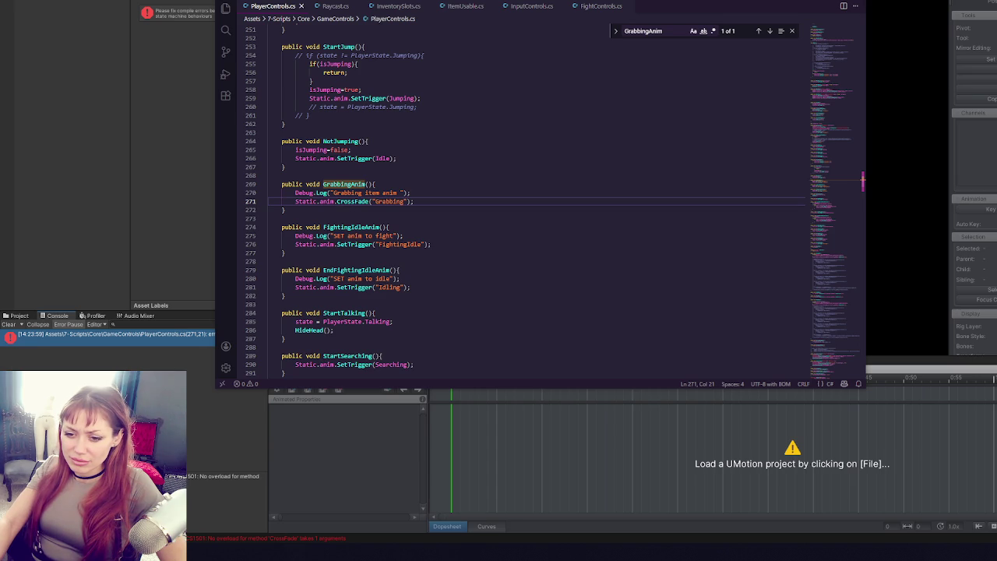
# - Review the CrossFade call in the GrabbingAnim method of PlayerControls.cs
pyautogui.doubleClick(331, 185)
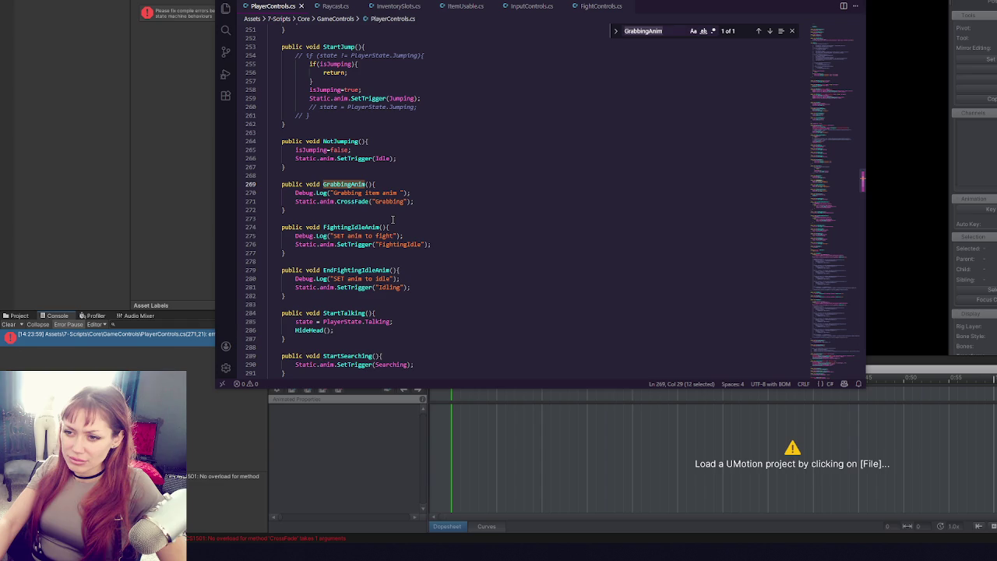
pyautogui.doubleClick(365, 201)
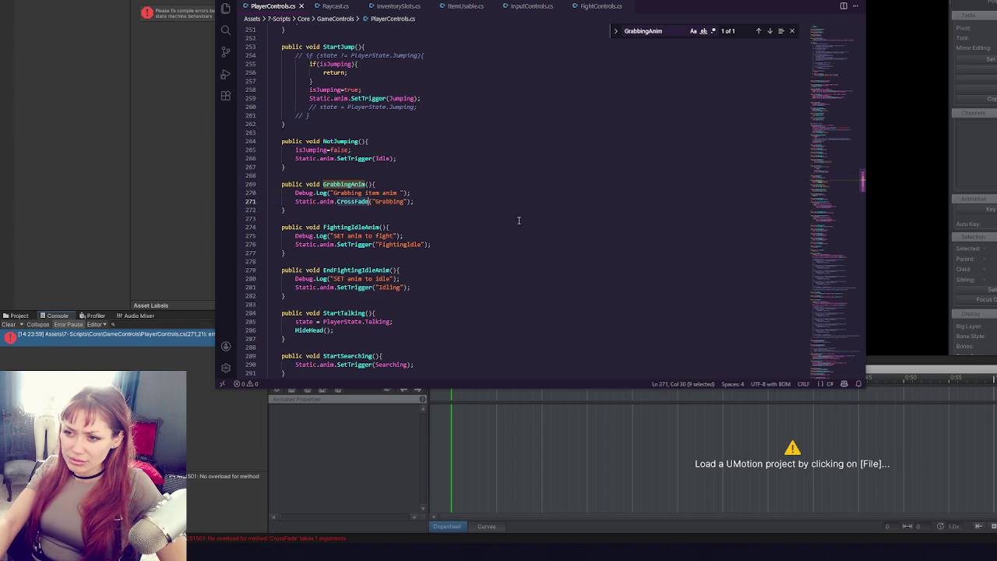
pyautogui.scroll(-3, 518, 221)
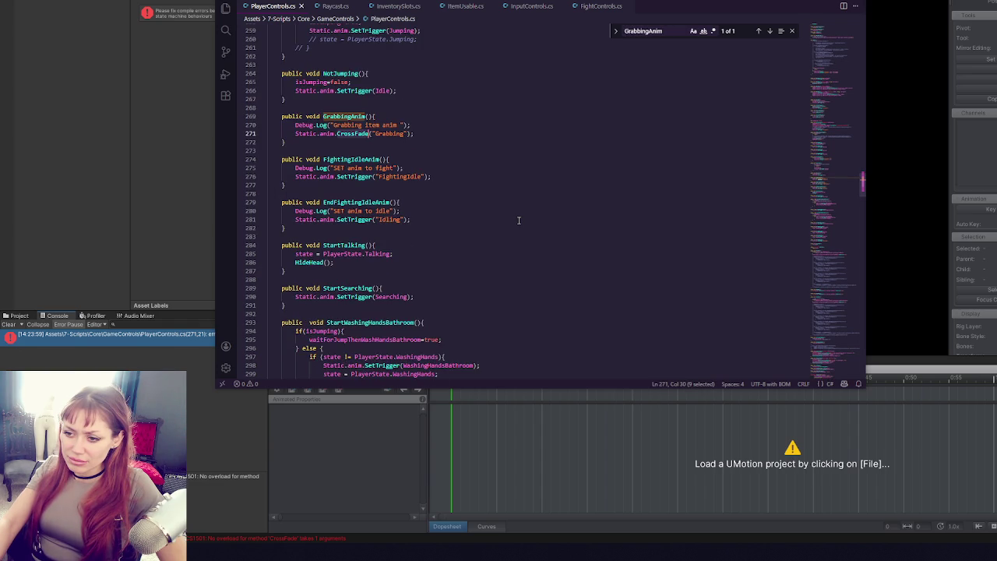
pyautogui.scroll(-10, 518, 220)
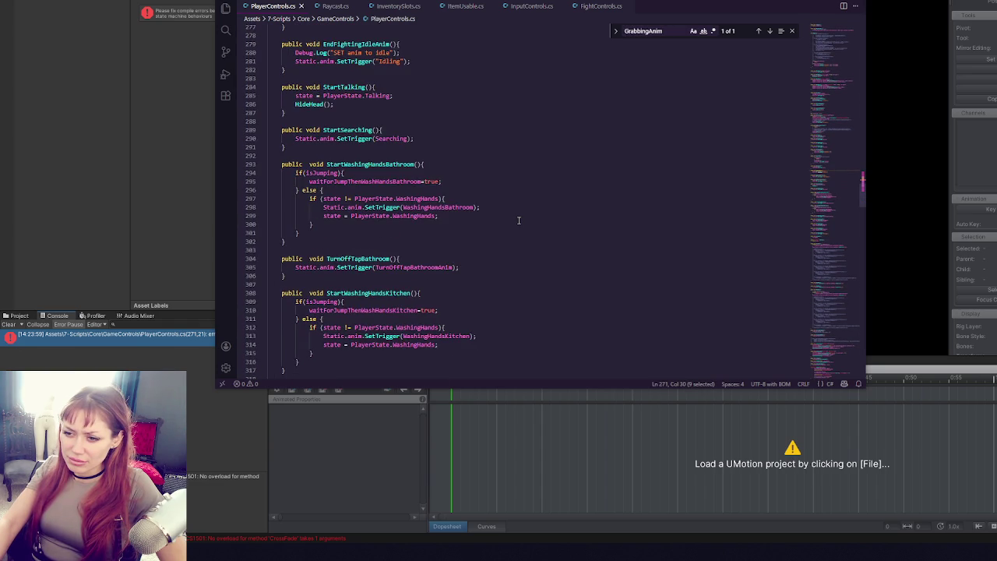
pyautogui.scroll(-5, 519, 221)
pyautogui.scroll(-7, 518, 220)
pyautogui.scroll(18, 522, 210)
pyautogui.scroll(4, 529, 197)
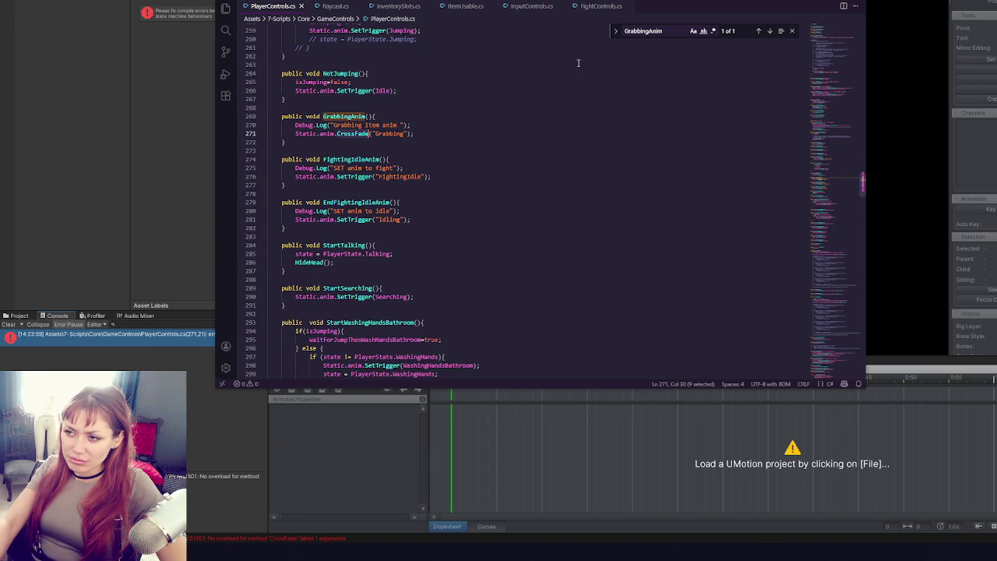
# - Search FightControls.cs for 'punching' through to the Punching trigger in PlayAttackAnimation
pyautogui.click(601, 6)
pyautogui.click(576, 233)
pyautogui.hotkey('ctrl', 'f')
pyautogui.write('p')
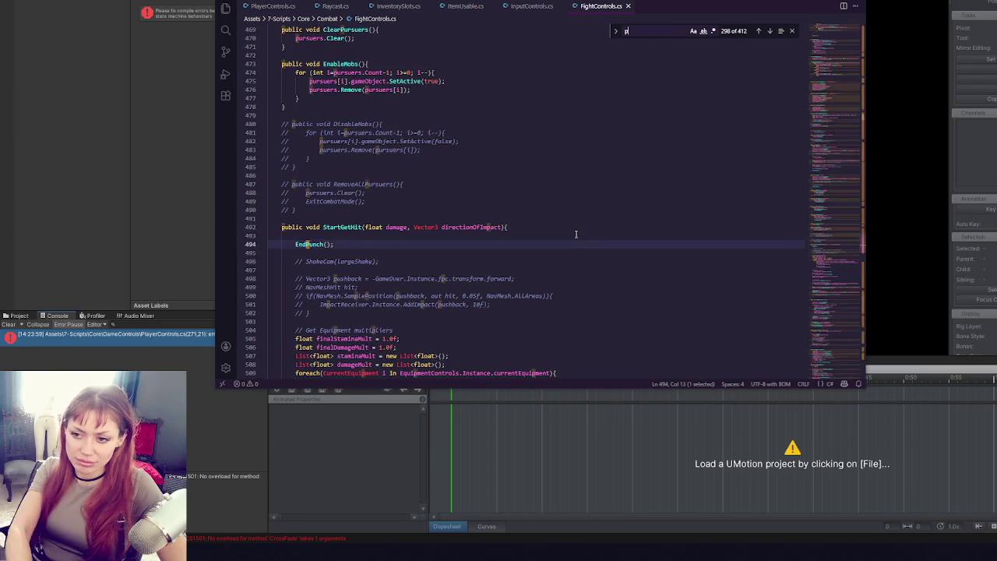
pyautogui.write('unching')
pyautogui.click(769, 31)
pyautogui.click(769, 31)
pyautogui.click(769, 31)
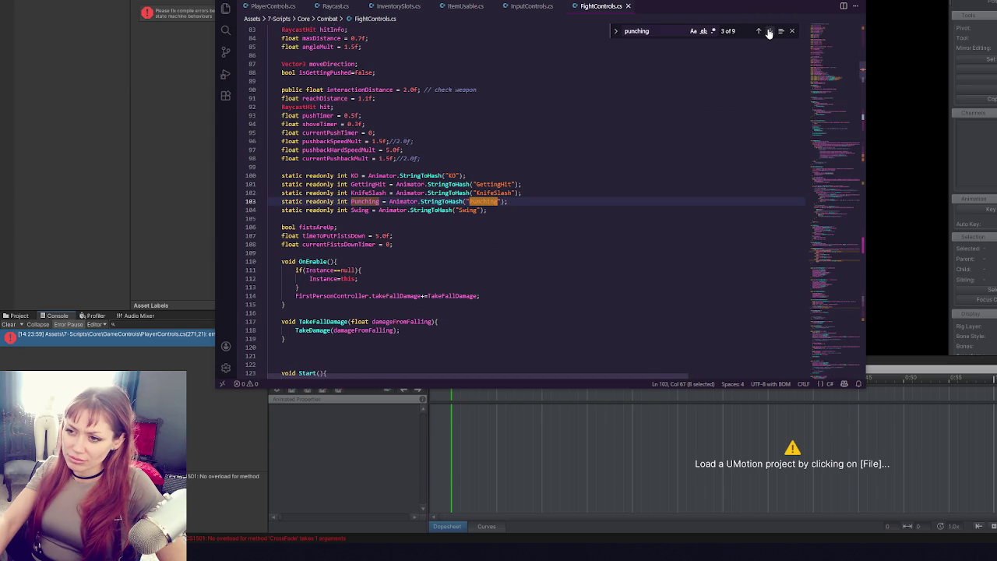
pyautogui.moveTo(551, 208); pyautogui.dragTo(551, 195)
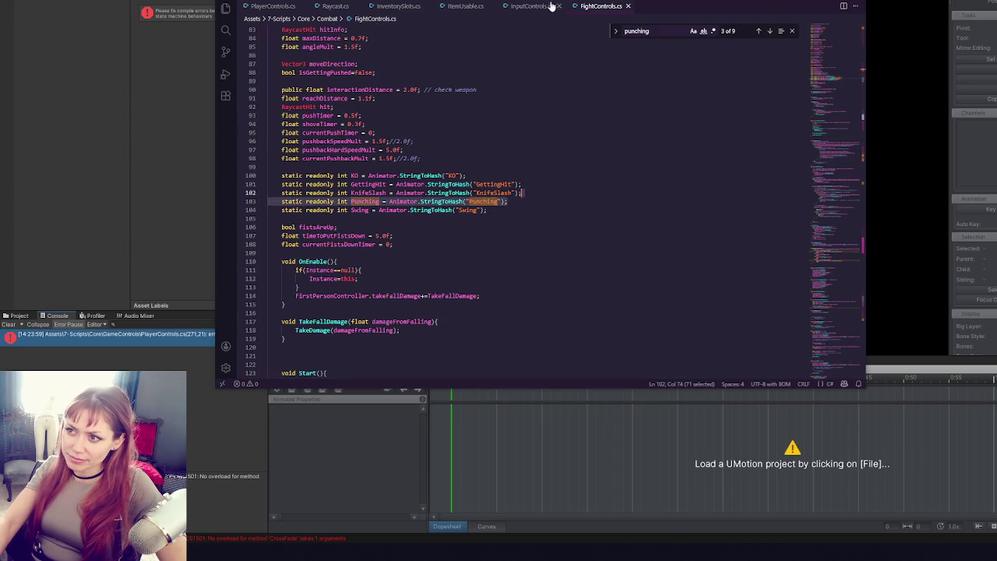
pyautogui.click(769, 32)
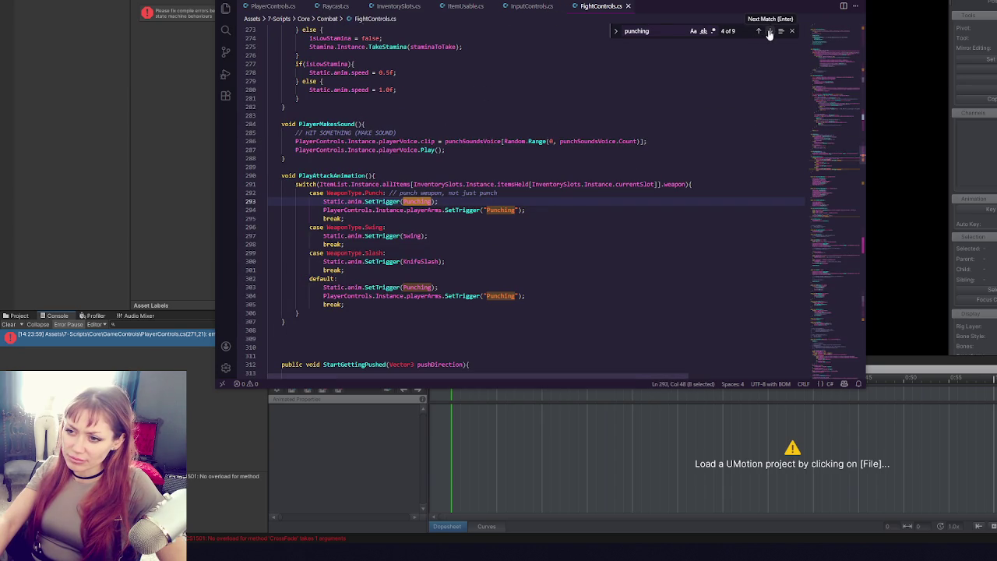
pyautogui.click(573, 217)
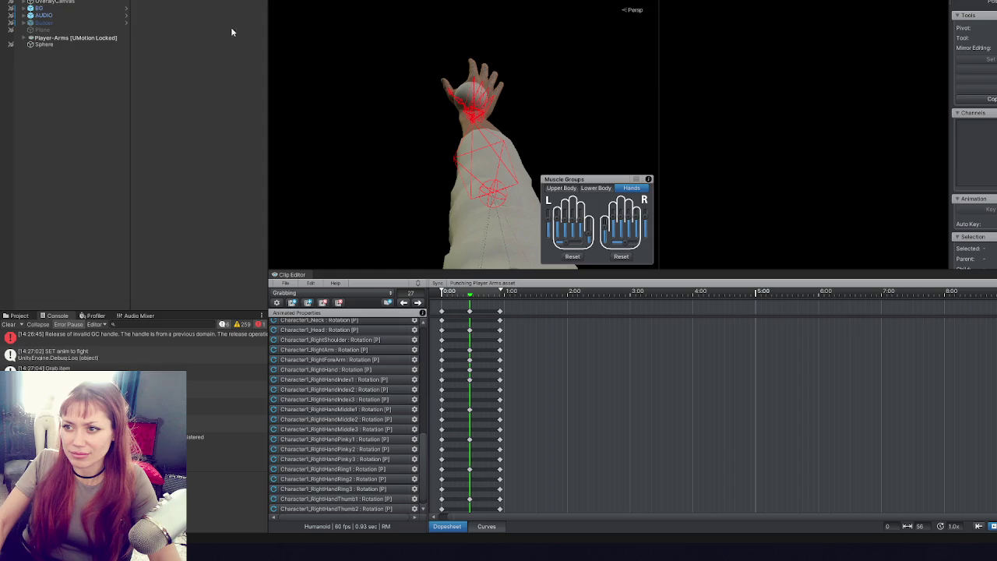
# - Rotate the RightHandThumb1 bone in UMotion to refine the Grabbing grip
pyautogui.click(458, 101)
pyautogui.click(509, 100)
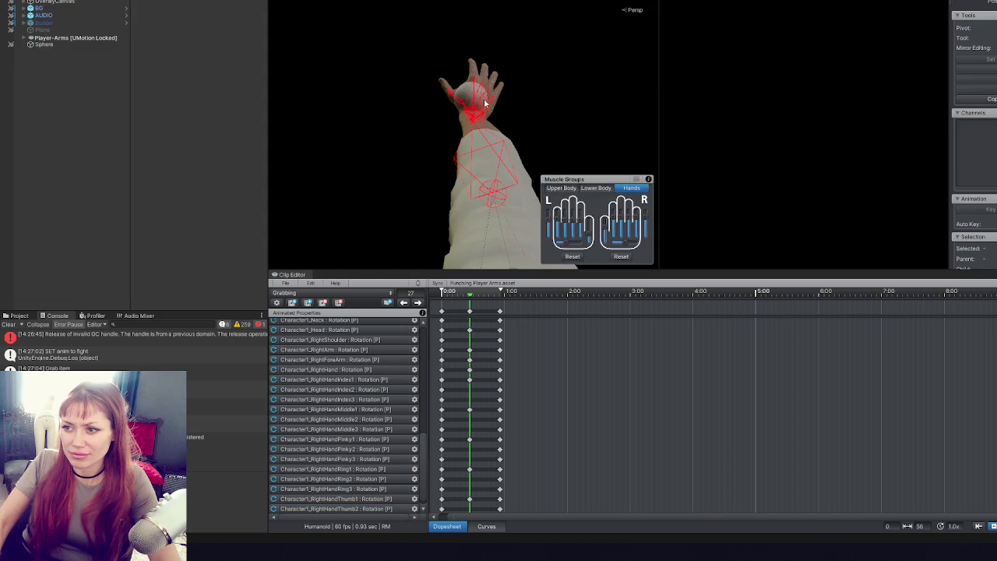
pyautogui.click(458, 102)
pyautogui.moveTo(454, 109); pyautogui.dragTo(485, 121)
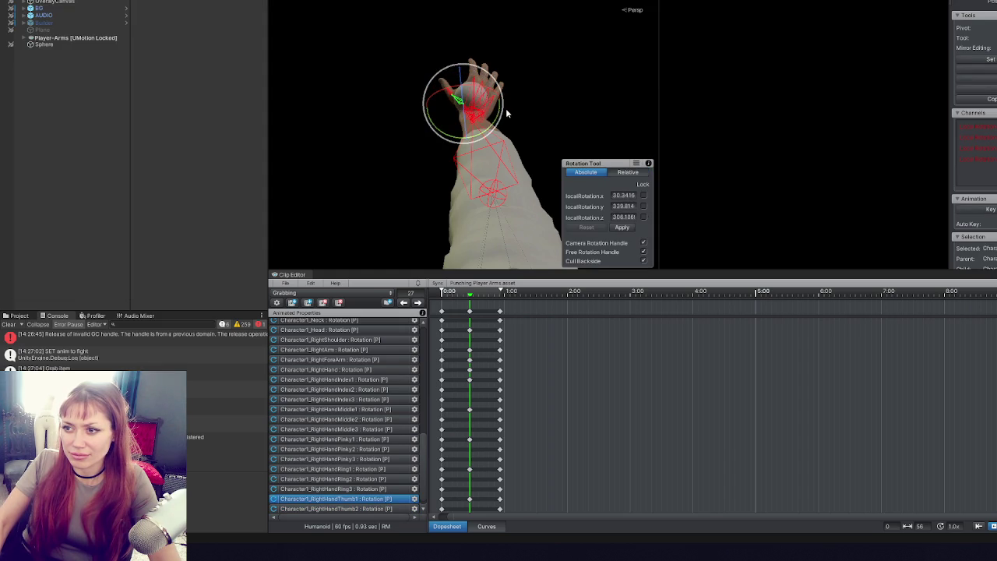
pyautogui.click(520, 111)
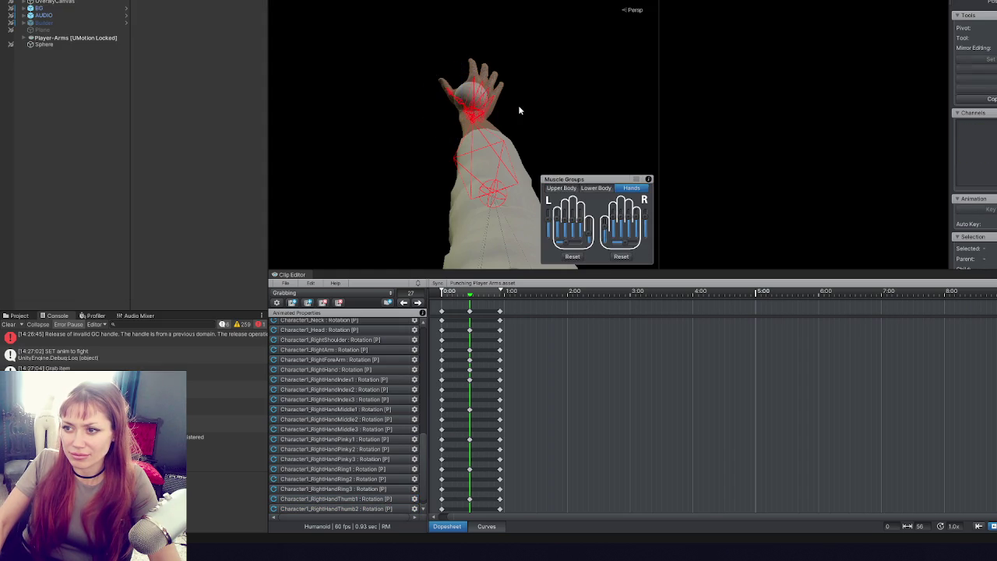
# - Inspect the hand pose from behind the raised arm, selecting and deselecting the hand bone
pyautogui.moveTo(471, 111)
pyautogui.mouseDown()
pyautogui.moveTo(485, 136)
pyautogui.moveTo(500, 251)
pyautogui.moveTo(512, 149)
pyautogui.mouseUp()
pyautogui.click(471, 109)
pyautogui.click(468, 114)
pyautogui.click(468, 114)
pyautogui.click(453, 102)
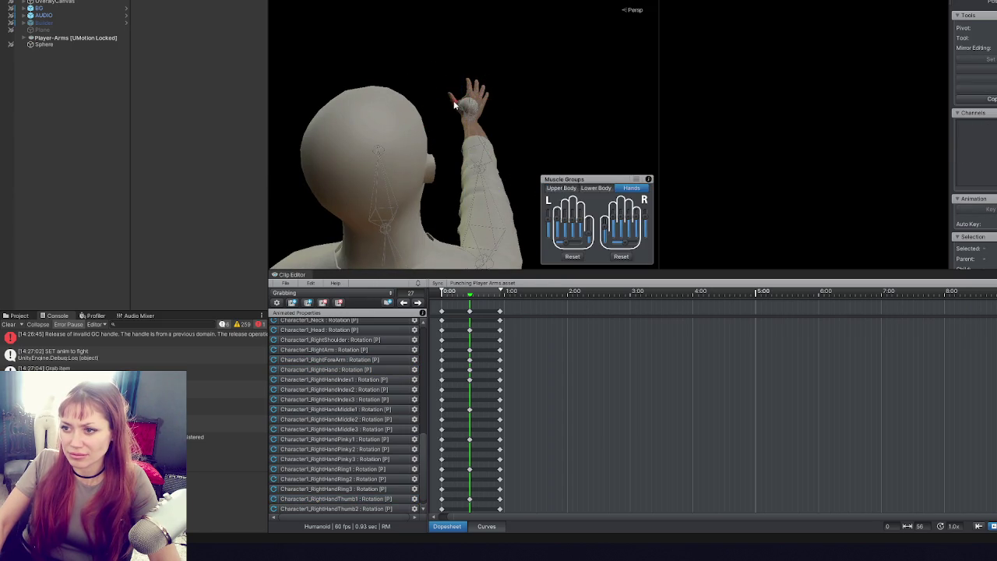
pyautogui.click(468, 103)
pyautogui.click(515, 133)
pyautogui.scroll(-3, 503, 138)
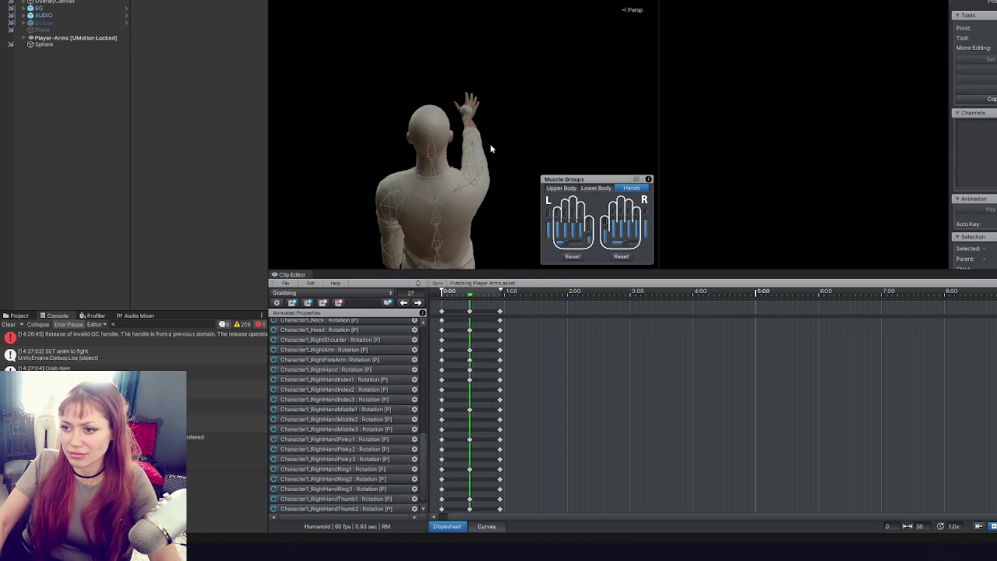
# - Delete the old Grabbing clip from the 1-3D/1-Animation/2026 folder
pyautogui.click(17, 316)
pyautogui.click(12, 354)
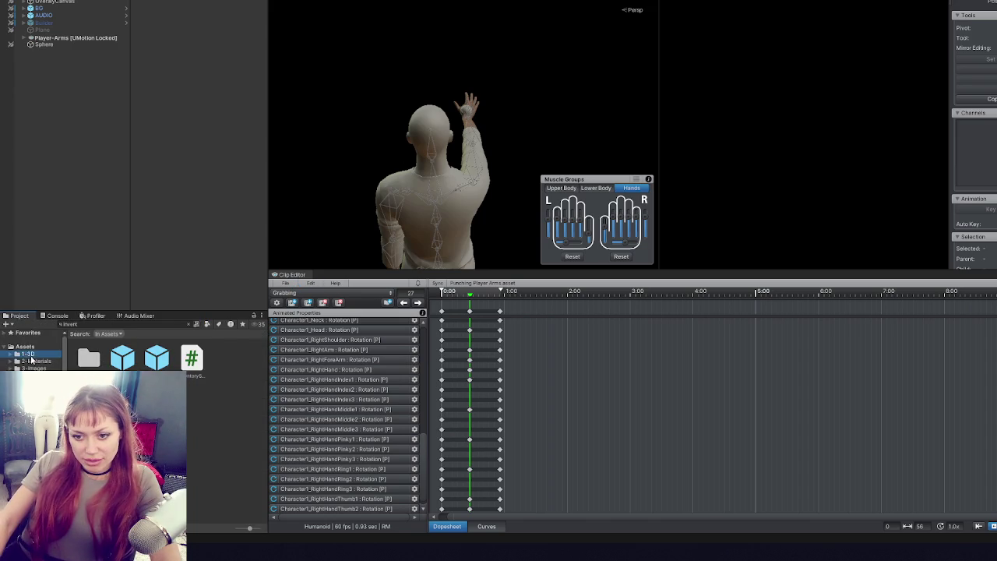
pyautogui.click(42, 368)
pyautogui.click(24, 361)
pyautogui.click(47, 368)
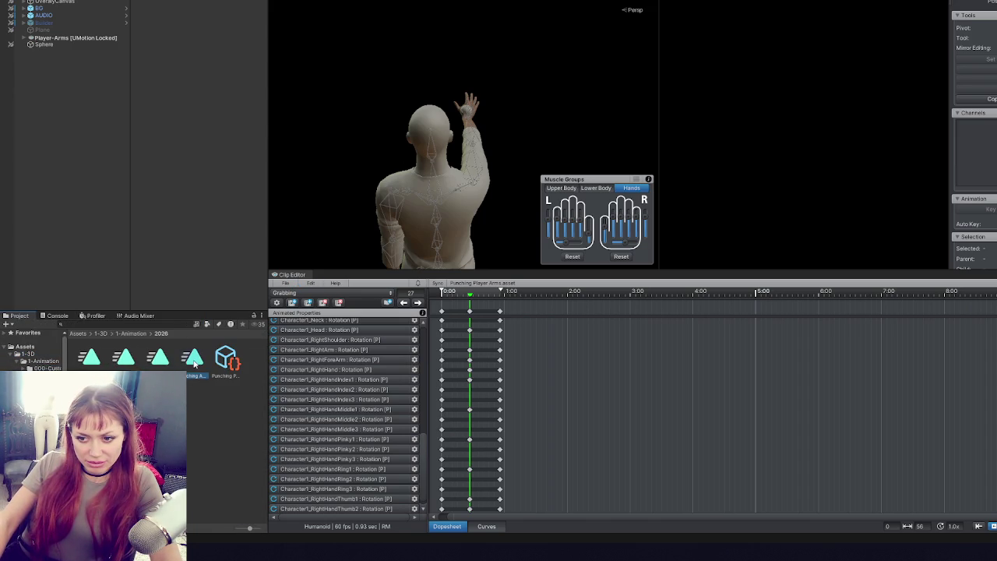
pyautogui.click(194, 358)
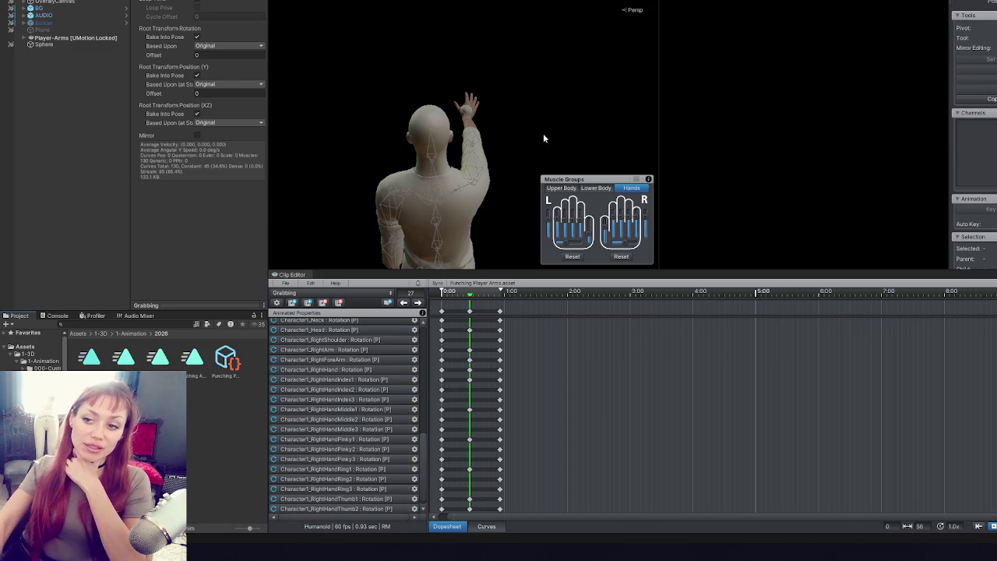
pyautogui.hotkey('ctrl', 'd')
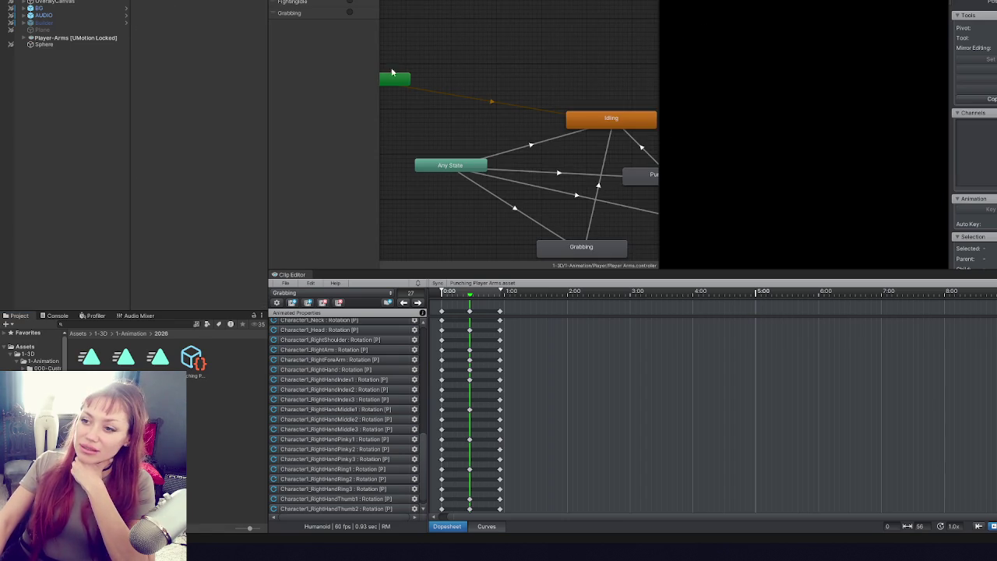
# - Export all clips from the UMotion Clip Editor and dismiss the export report
pyautogui.click(285, 283)
pyautogui.moveTo(319, 359)
pyautogui.click(476, 367)
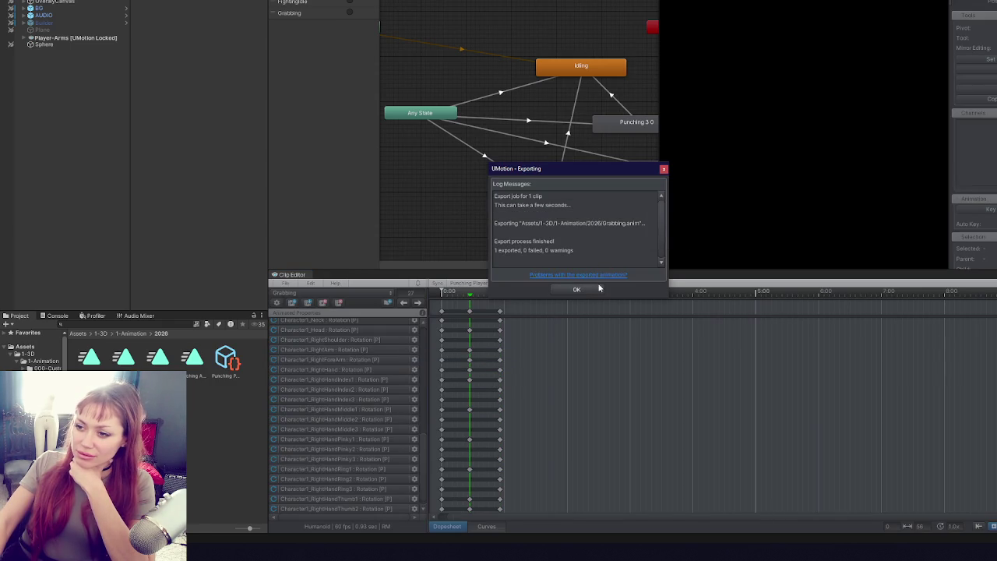
pyautogui.click(580, 289)
pyautogui.click(568, 198)
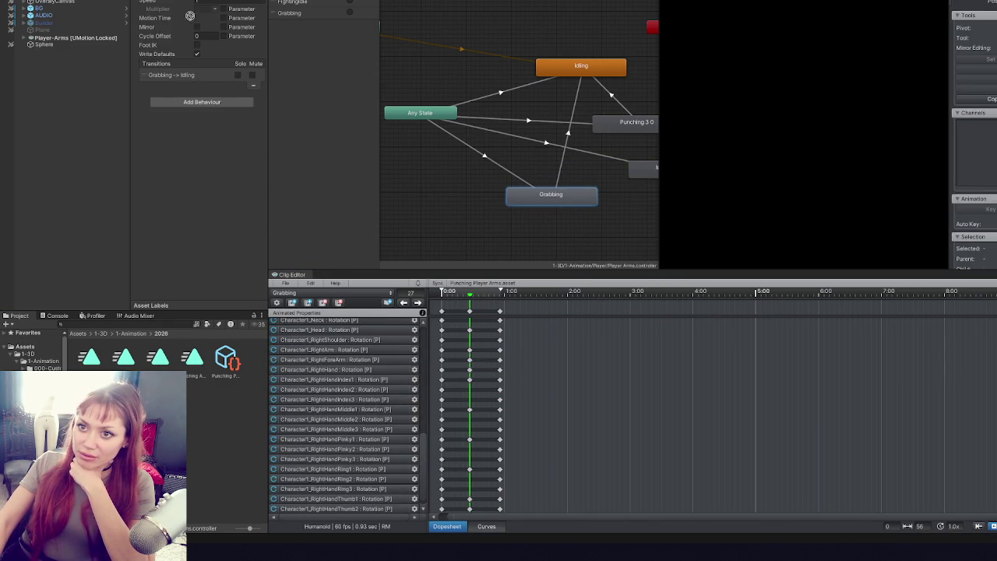
# - Tick all three Bake Into Pose options in the Grabbing clip's import settings
pyautogui.click(99, 358)
pyautogui.click(197, 37)
pyautogui.click(197, 74)
pyautogui.click(197, 114)
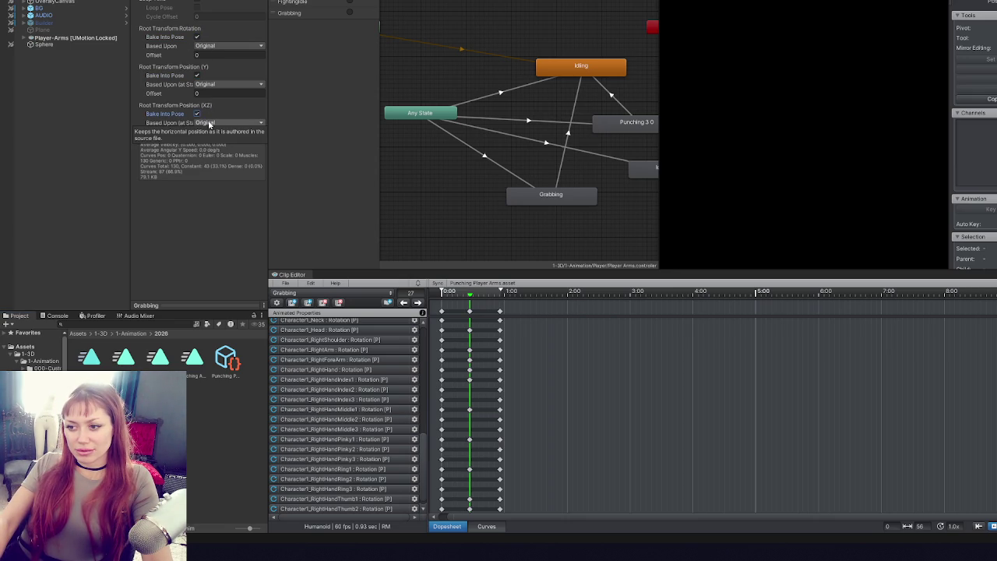
pyautogui.moveTo(470, 312); pyautogui.dragTo(464, 311)
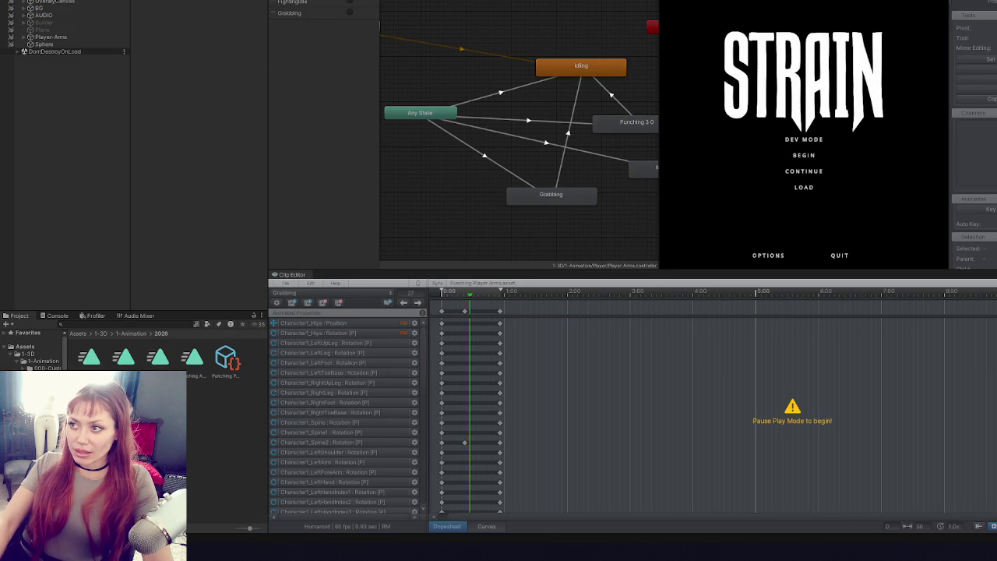
# - Maximize the Game view, start DEV MODE, grab the stone, and open the pause menu
pyautogui.hotkey('shift', 'space')
pyautogui.click(578, 293)
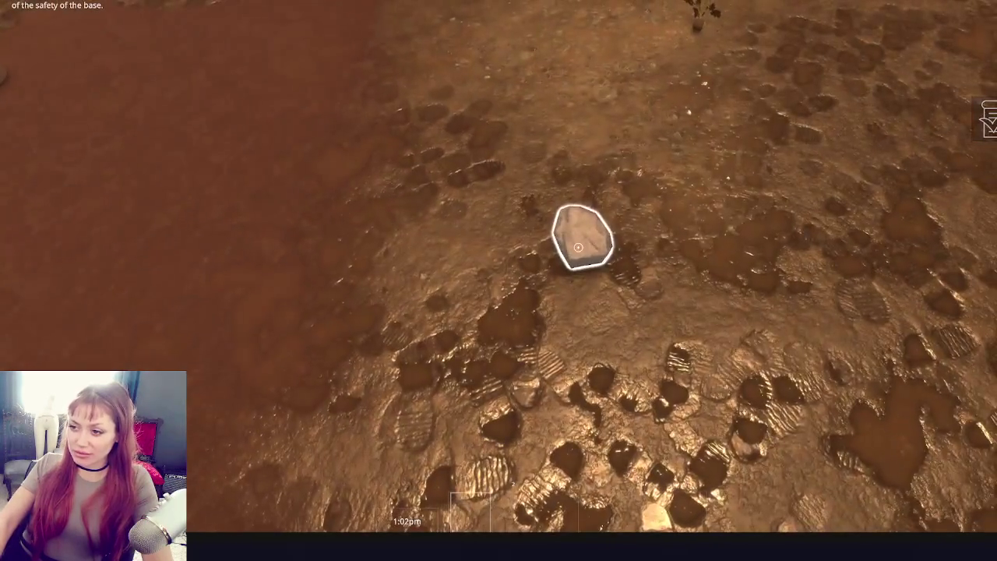
pyautogui.click(578, 247)
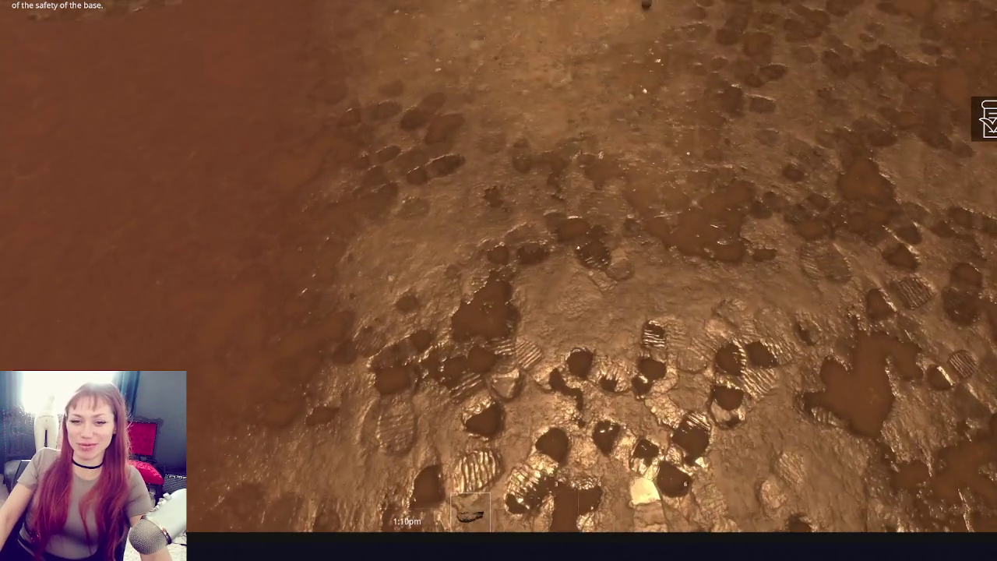
pyautogui.press('Escape')
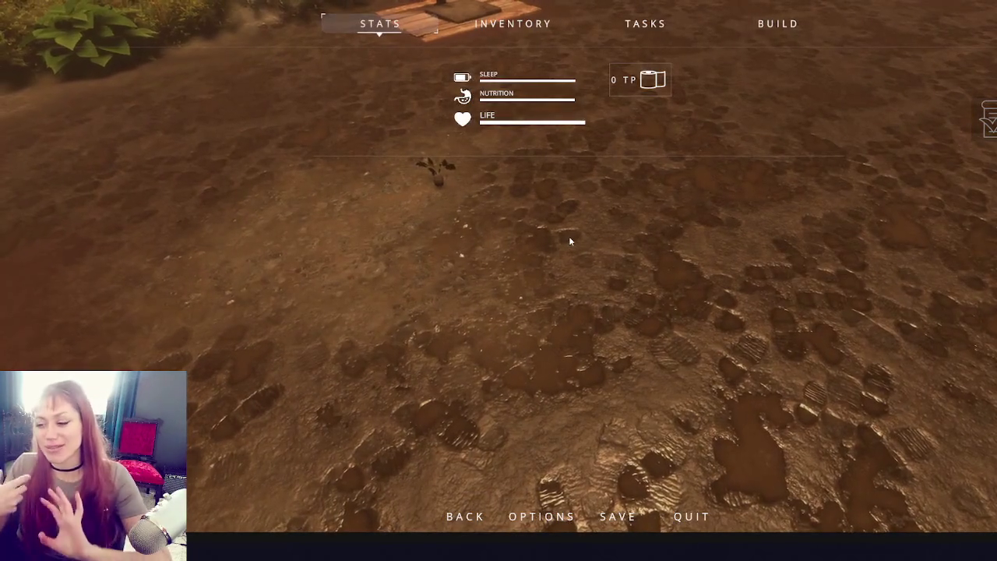